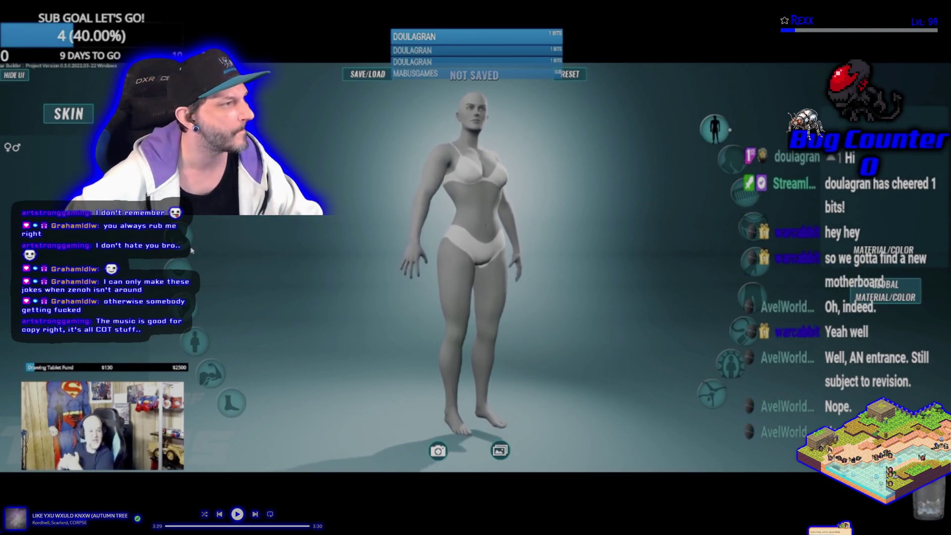
- Jump ahead in the video to the city exploration footage
{"action": "mouse_move", "coordinate": [192, 251]}
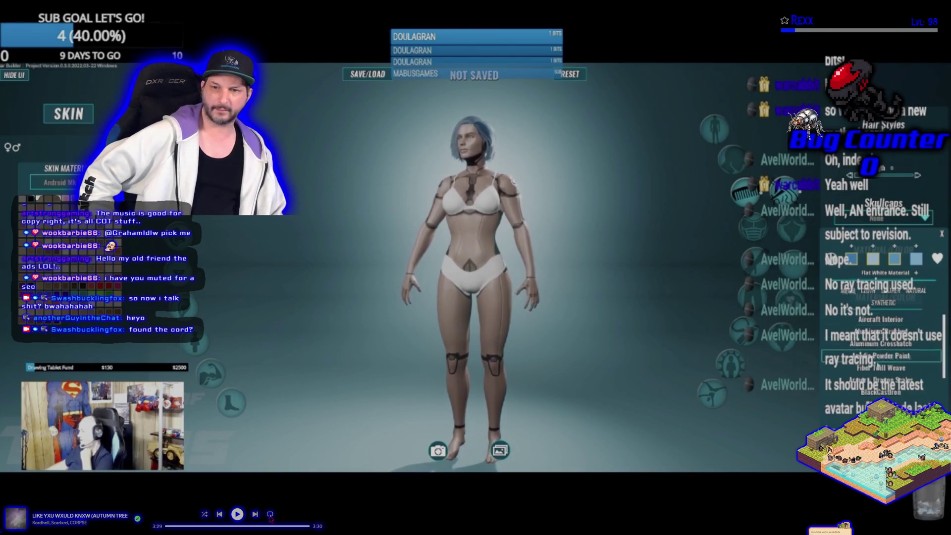
{"action": "mouse_move", "coordinate": [351, 292]}
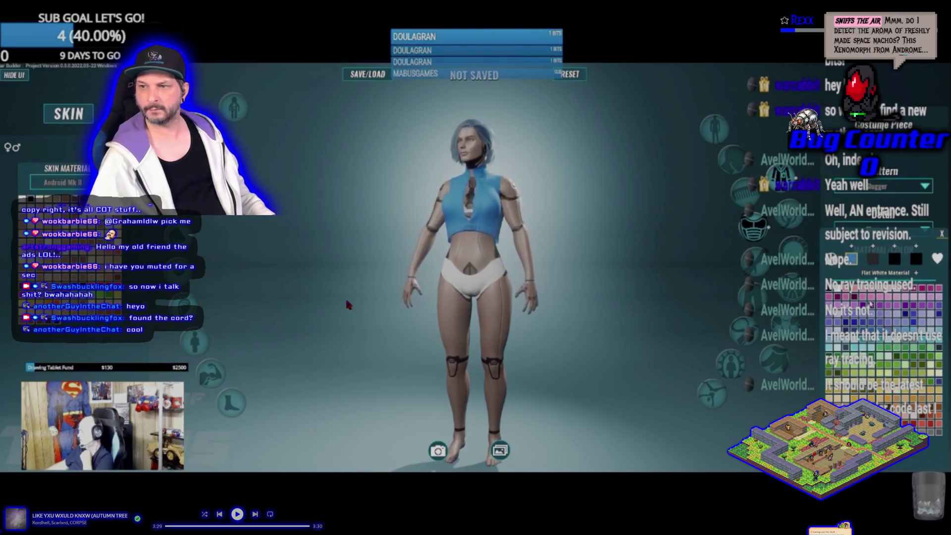
{"action": "mouse_move", "coordinate": [312, 293]}
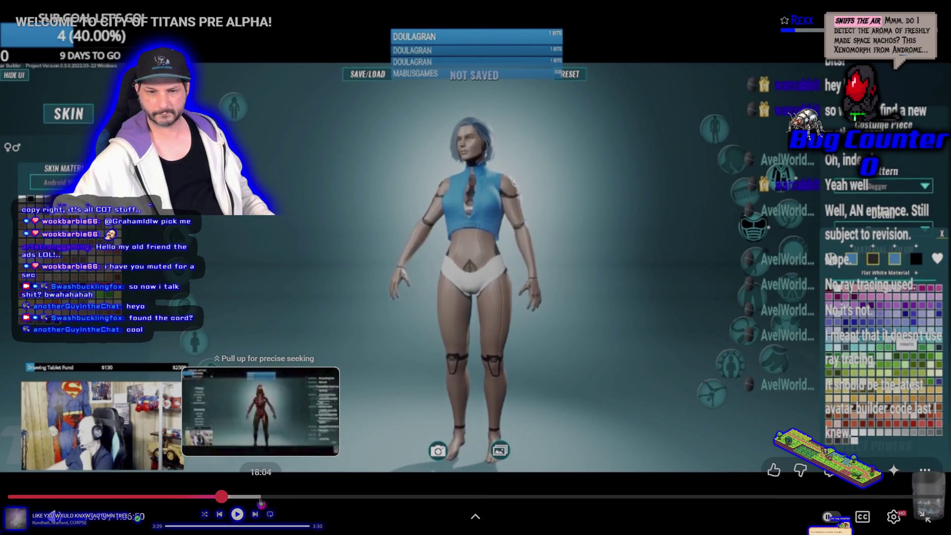
{"action": "left_click", "coordinate": [257, 497]}
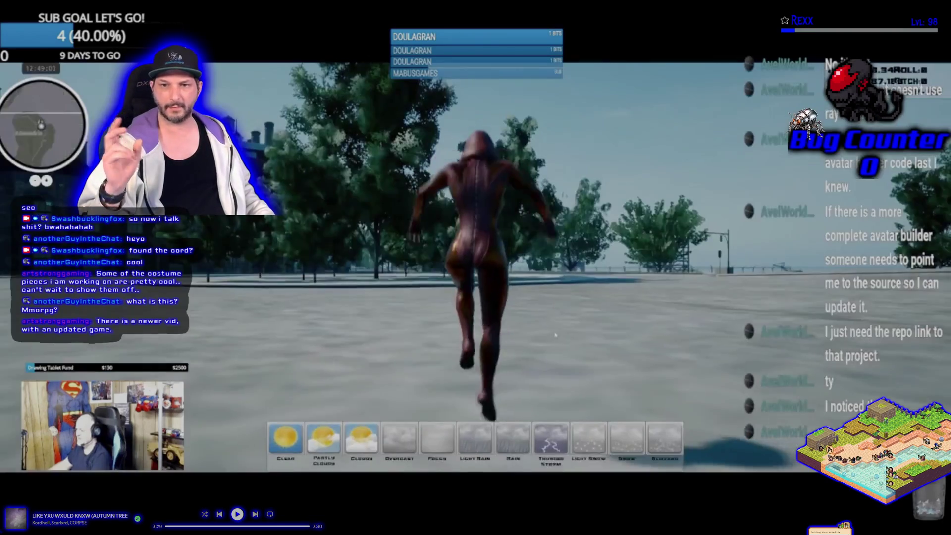
{"action": "key", "text": "w"}
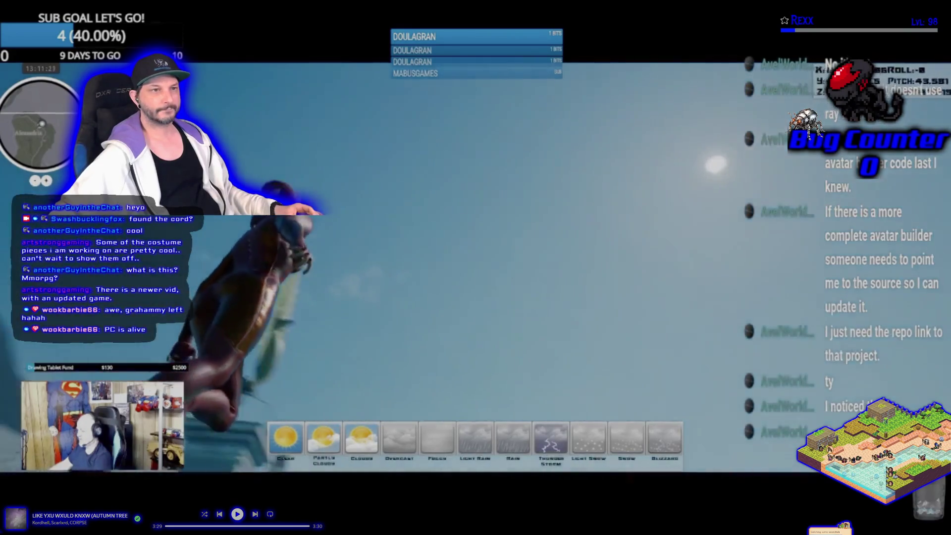
- Pause the video and leave full-screen view
{"action": "mouse_move", "coordinate": [927, 519]}
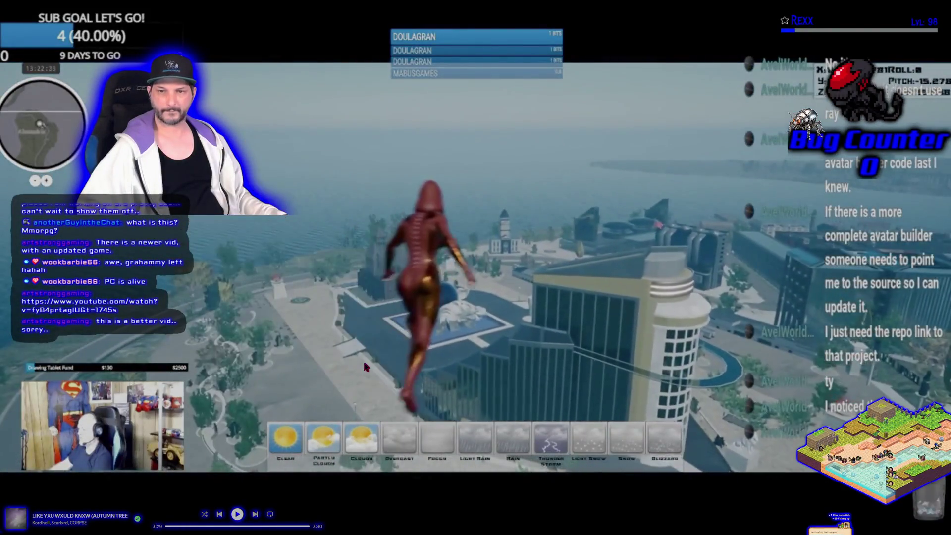
{"action": "mouse_move", "coordinate": [364, 367]}
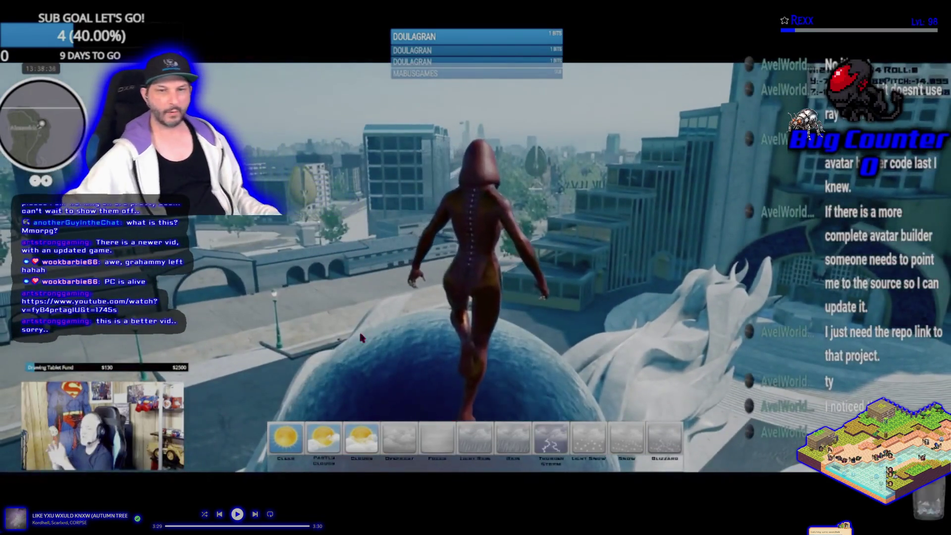
{"action": "key", "text": "space"}
{"action": "key", "text": "Escape"}
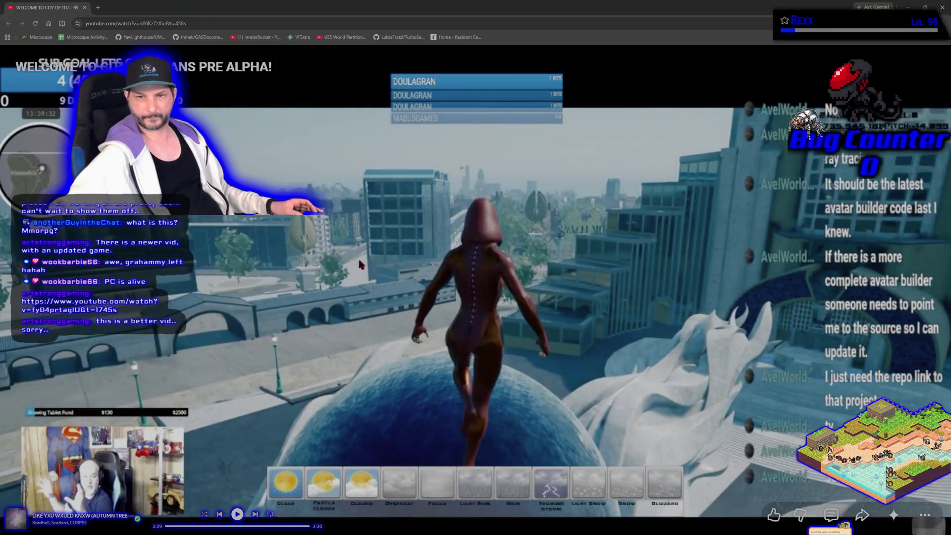
- Load the pasted fyB4prtaglU stream link starting at 29:05 (t=1745s)
{"action": "key", "text": "ctrl+l"}
{"action": "key", "text": "ctrl+v"}
{"action": "key", "text": "Return"}
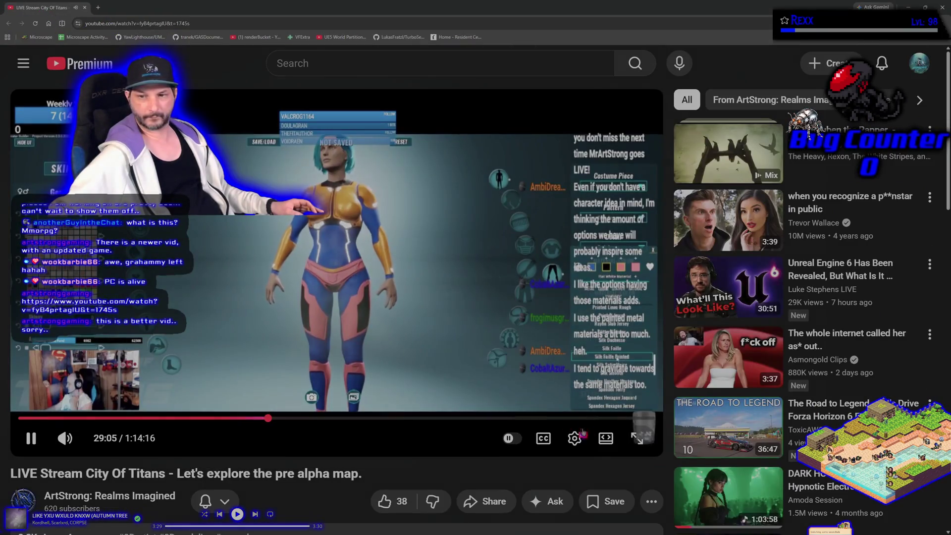
- Watch the stream full screen and seek to around 30:57
{"action": "left_click", "coordinate": [635, 440]}
{"action": "left_click_drag", "start_coordinate": [376, 496], "coordinate": [497, 508]}
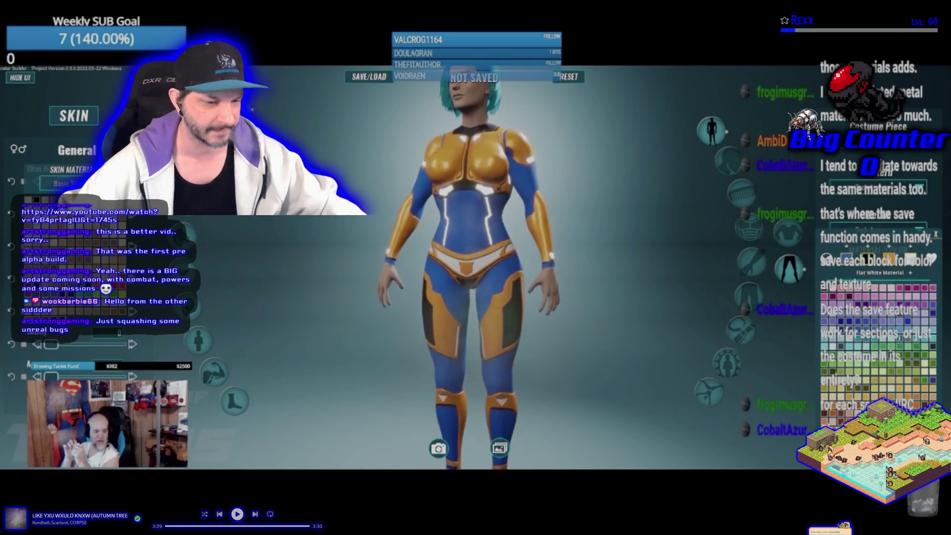
{"action": "left_click_drag", "start_coordinate": [396, 497], "coordinate": [440, 498]}
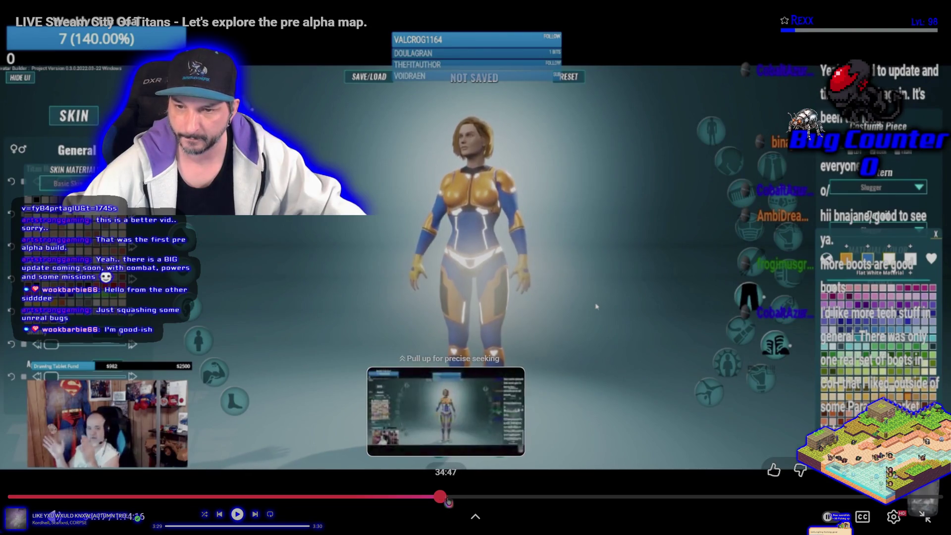
{"action": "left_click_drag", "start_coordinate": [453, 499], "coordinate": [489, 502]}
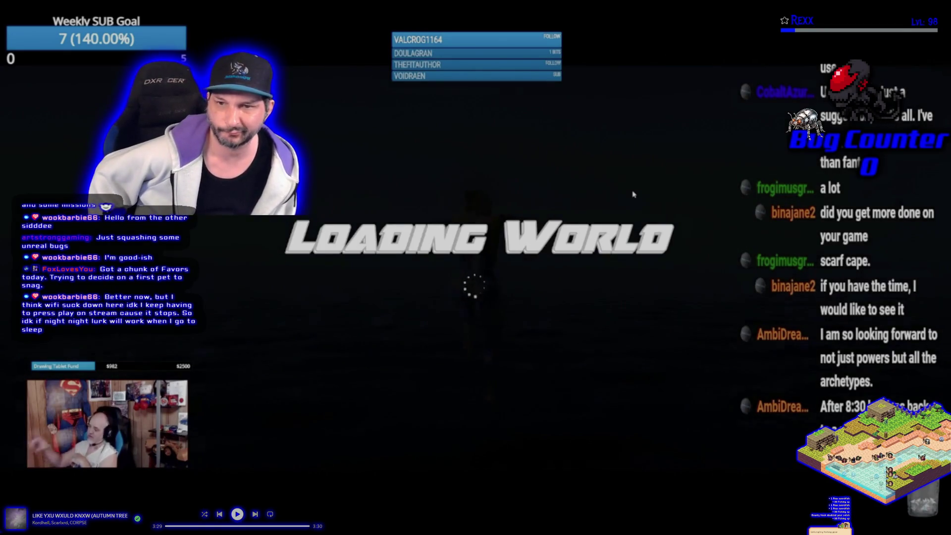
{"action": "mouse_move", "coordinate": [635, 131]}
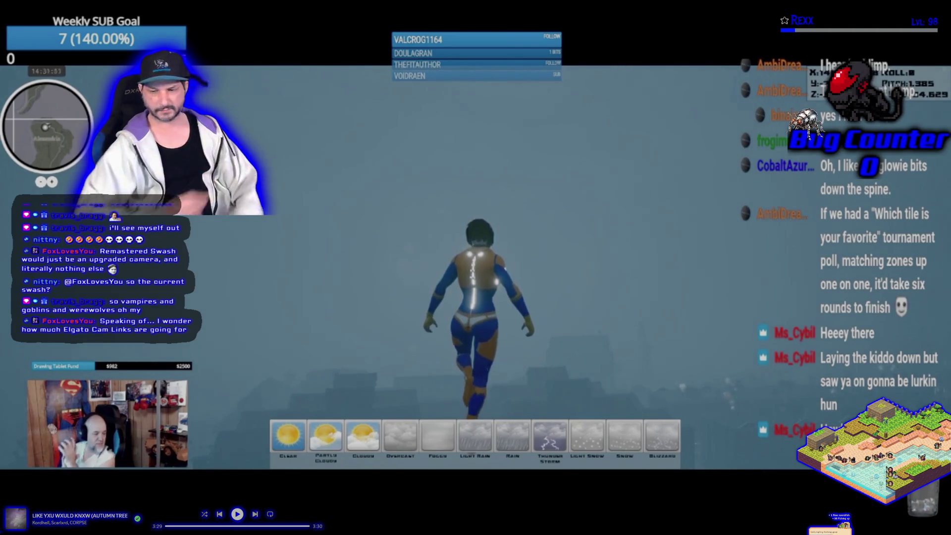
{"action": "double_click", "coordinate": [446, 218]}
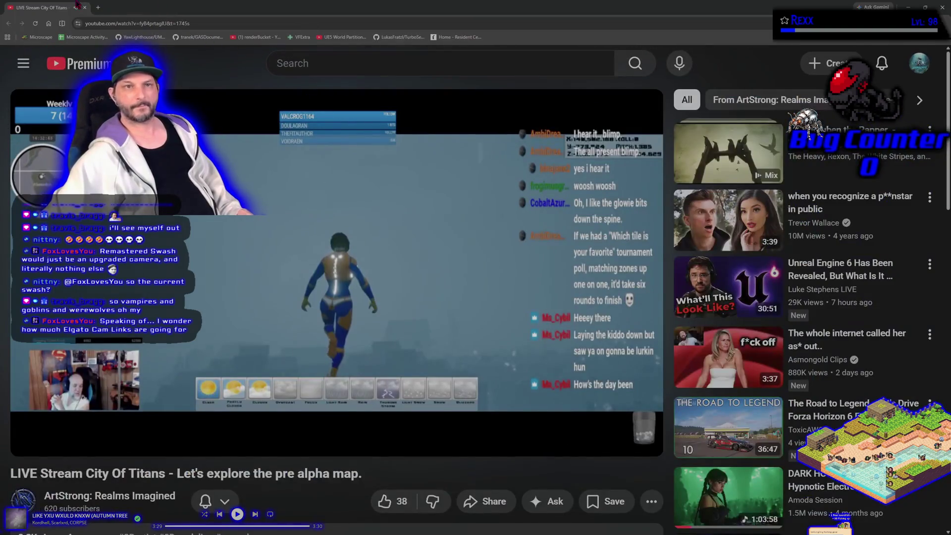
{"action": "left_click", "coordinate": [98, 7]}
{"action": "left_click_drag", "start_coordinate": [114, 7], "coordinate": [10, 37]}
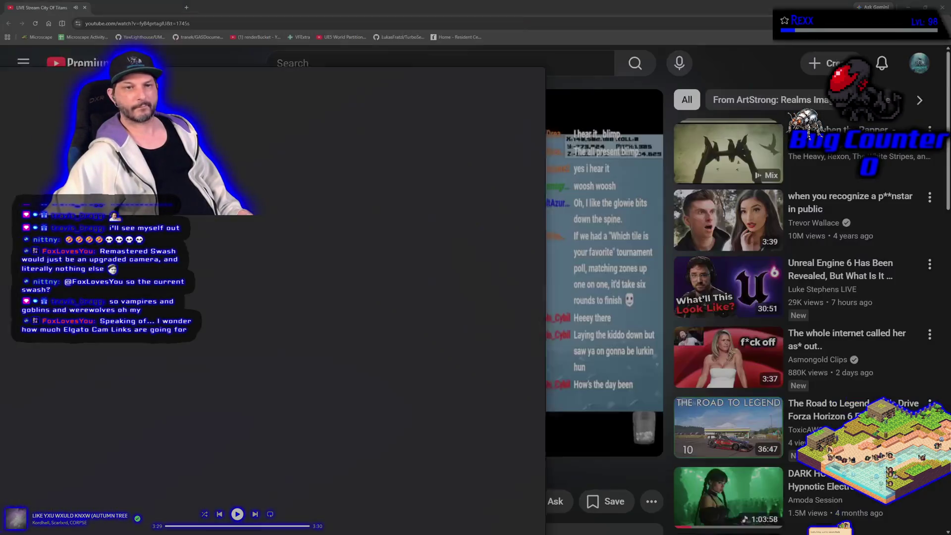
{"action": "key", "text": "ctrl+w"}
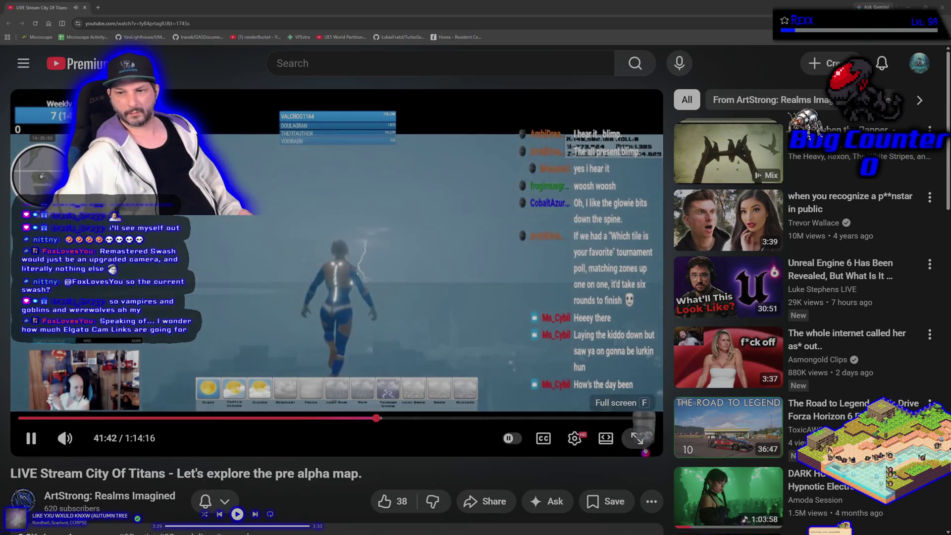
{"action": "left_click", "coordinate": [638, 437]}
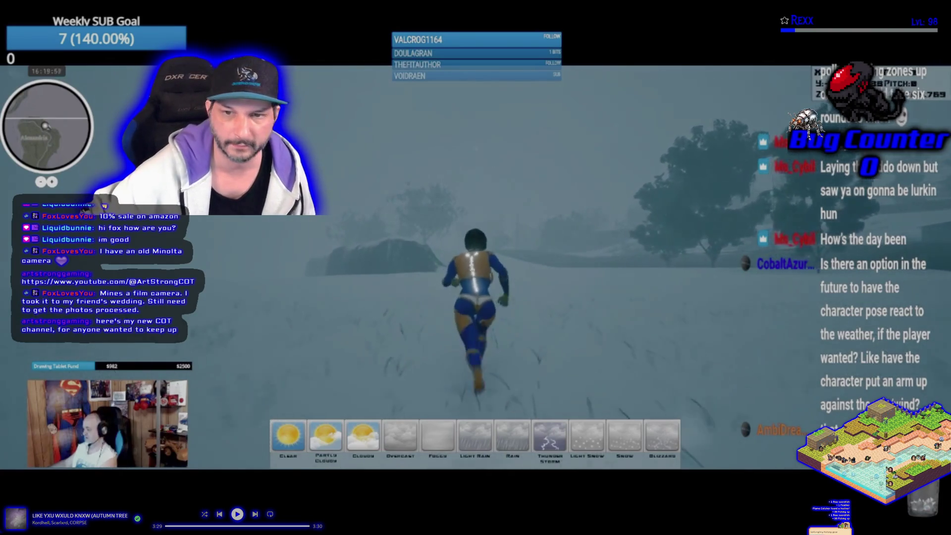
{"action": "mouse_move", "coordinate": [238, 321]}
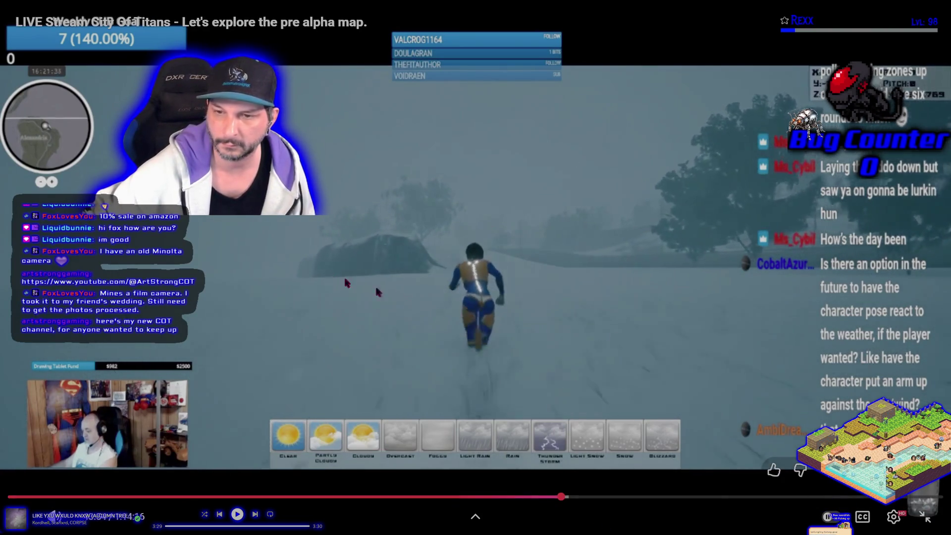
- Subscribe to the ArtStrong: City Of Titans channel and close its tab
{"action": "key", "text": "Escape"}
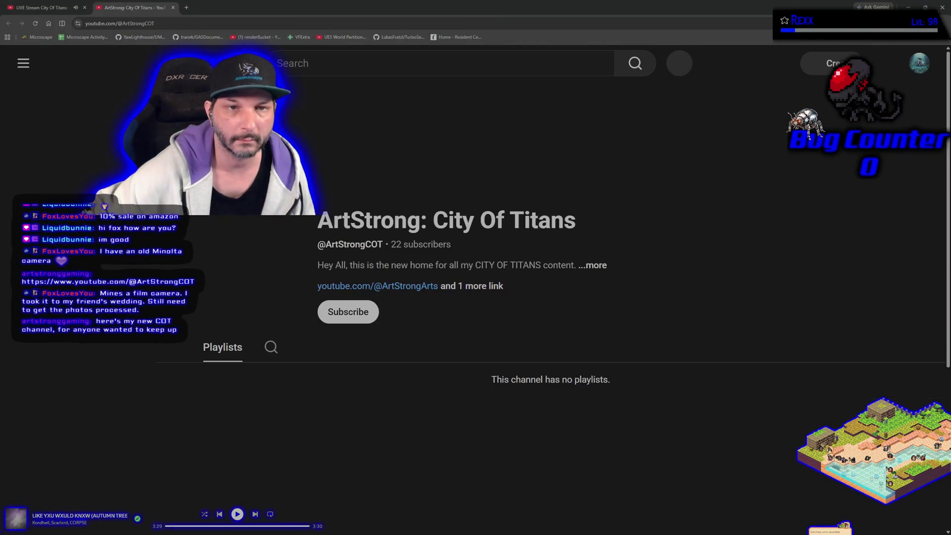
{"action": "left_click", "coordinate": [347, 305]}
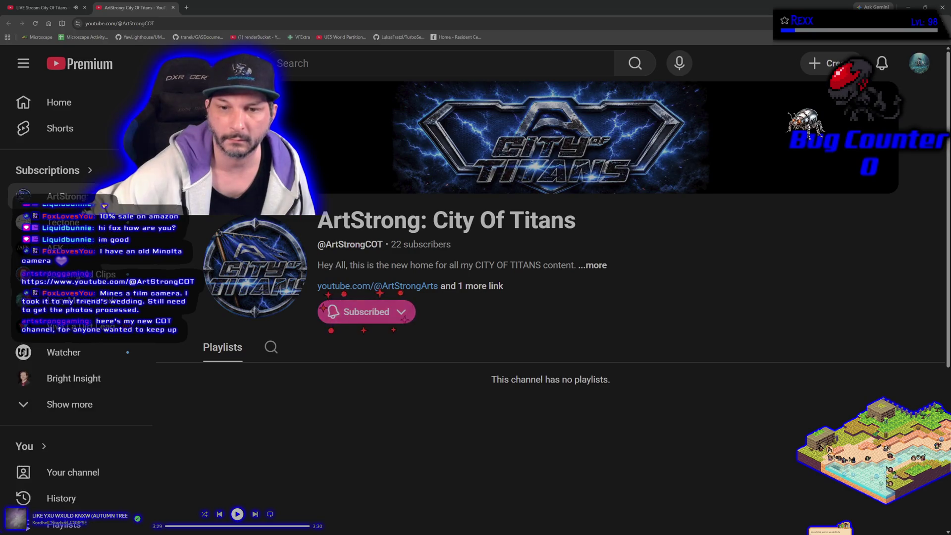
{"action": "left_click", "coordinate": [173, 7]}
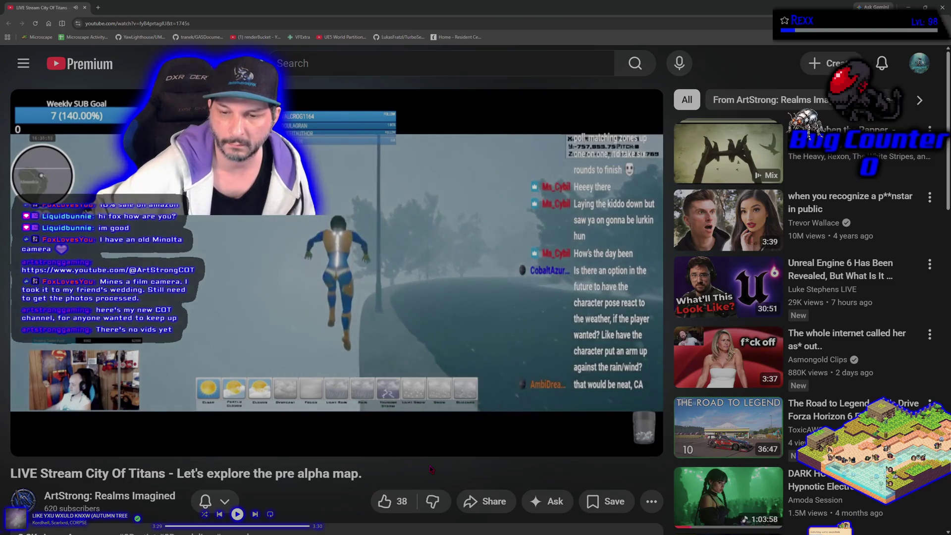
- Like the City of Titans pre-alpha stream and watch it full screen
{"action": "left_click", "coordinate": [385, 501]}
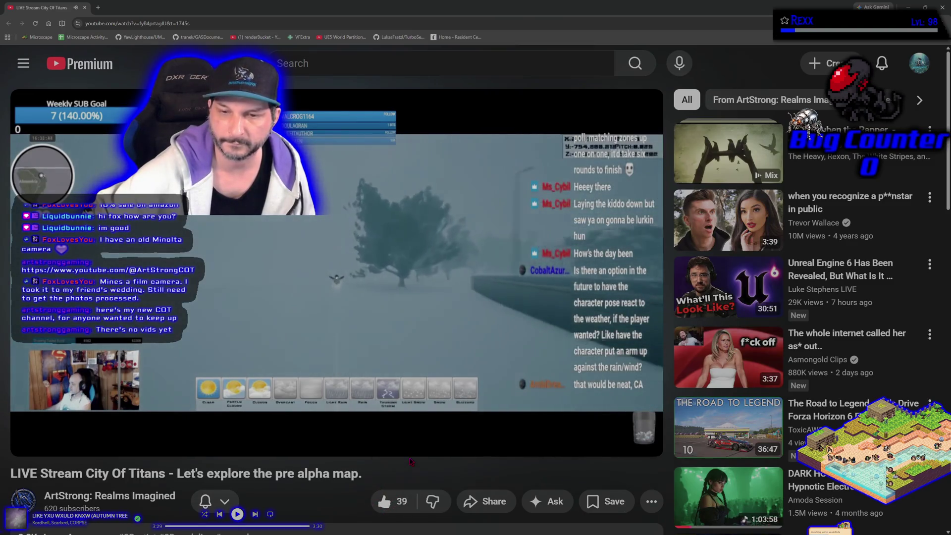
{"action": "mouse_move", "coordinate": [623, 386]}
{"action": "left_click", "coordinate": [638, 437]}
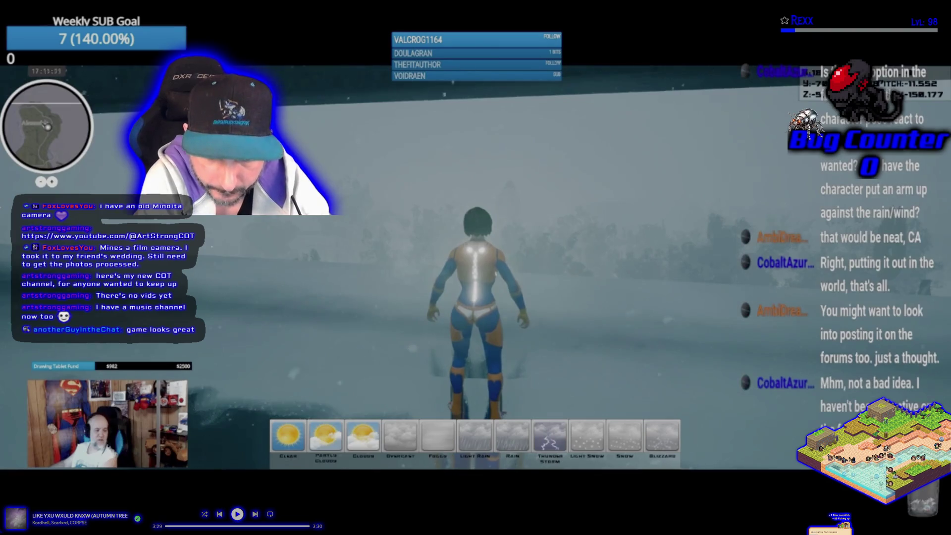
- Skip ahead through the stream in six jumps, then exit full screen and close the browser
{"action": "mouse_move", "coordinate": [500, 377]}
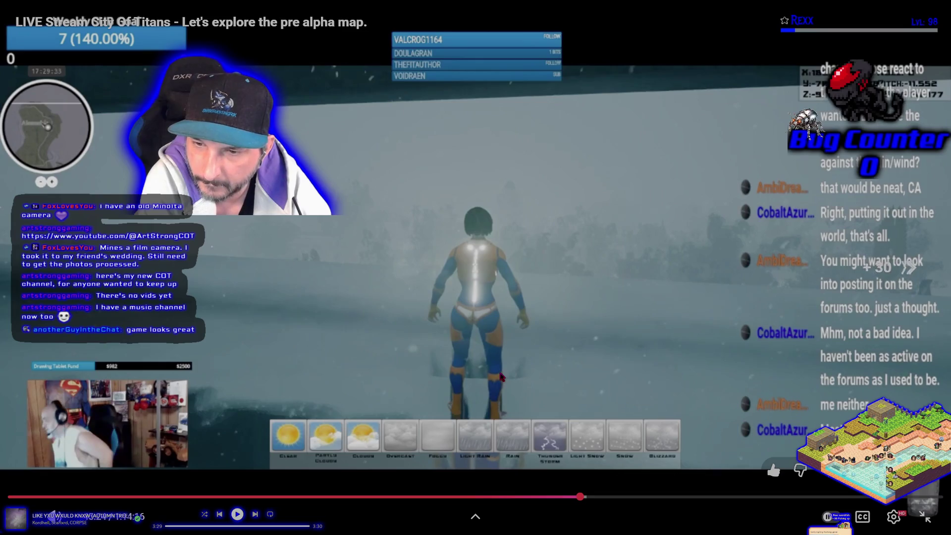
{"action": "key", "text": "Right"}
{"action": "key", "text": "Right"}
{"action": "key", "text": "Right"}
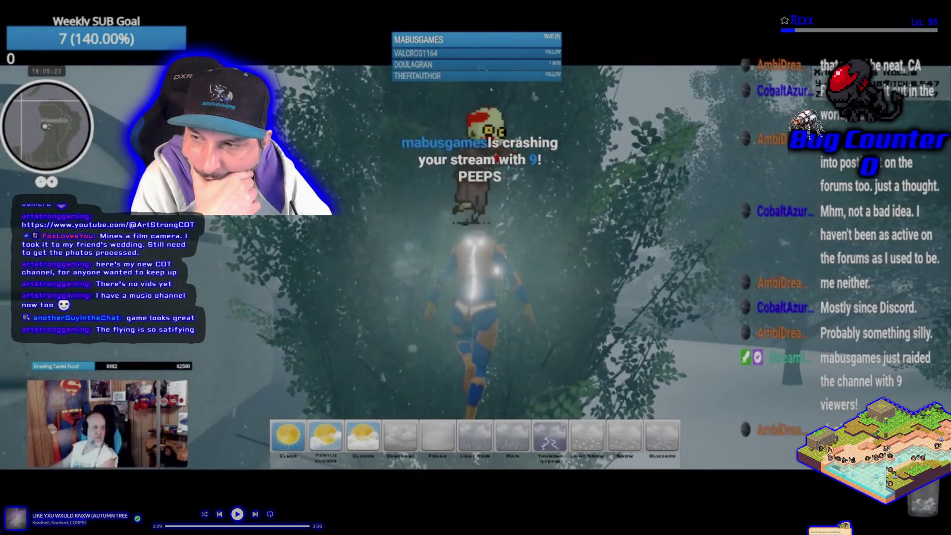
{"action": "key", "text": "Right"}
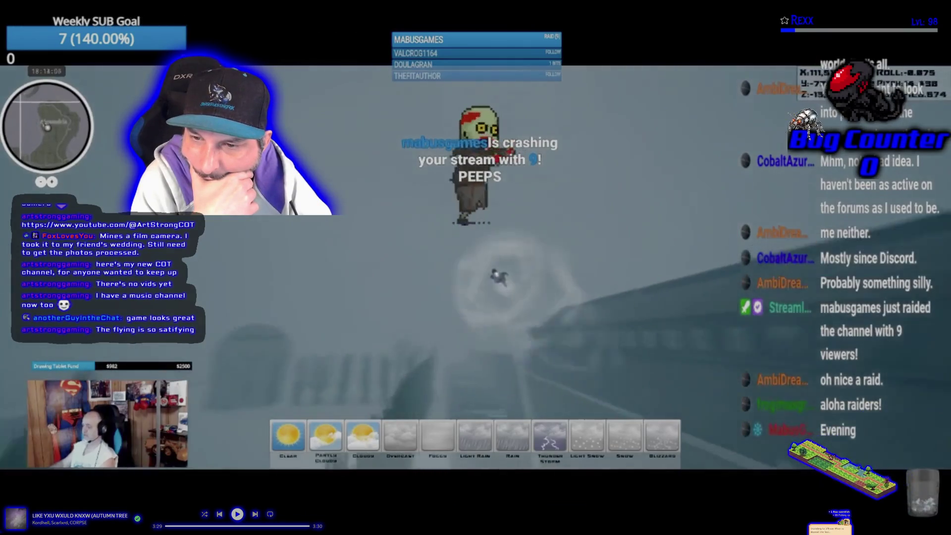
{"action": "key", "text": "Right"}
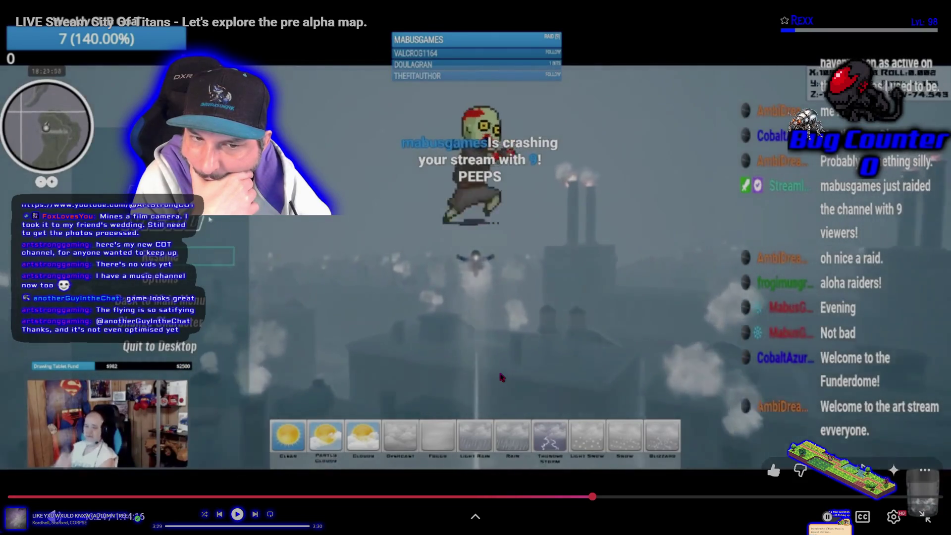
{"action": "key", "text": "Right"}
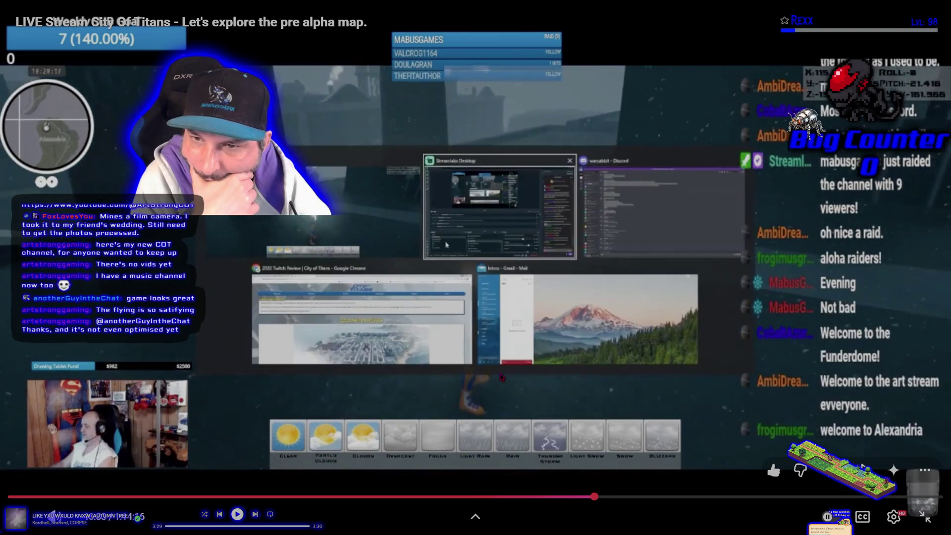
{"action": "key", "text": "Right"}
{"action": "key", "text": "Right"}
{"action": "key", "text": "Right"}
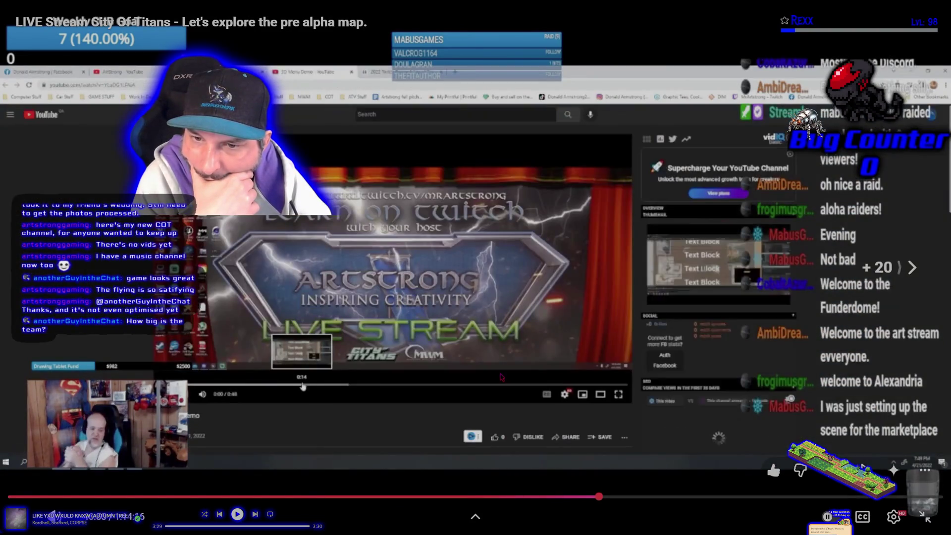
{"action": "key", "text": "Right"}
{"action": "key", "text": "Right"}
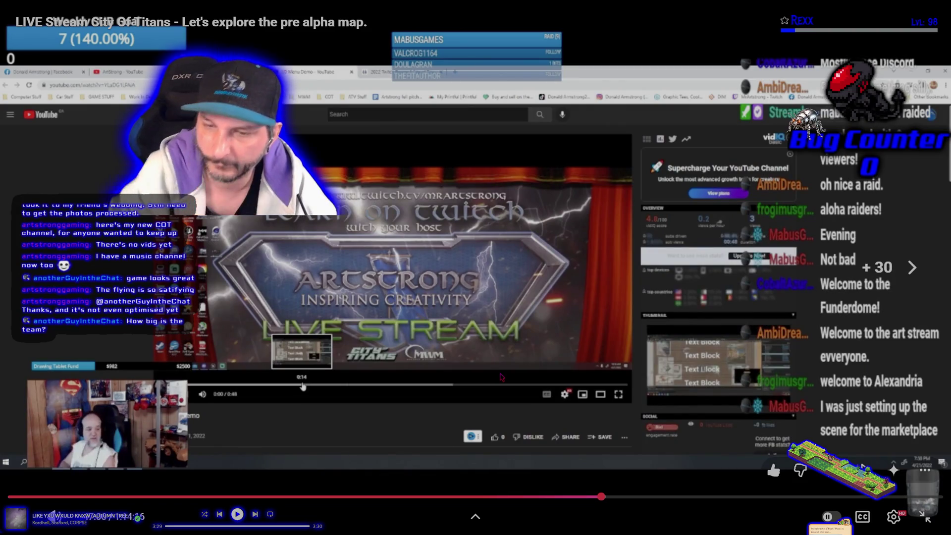
{"action": "key", "text": "Escape"}
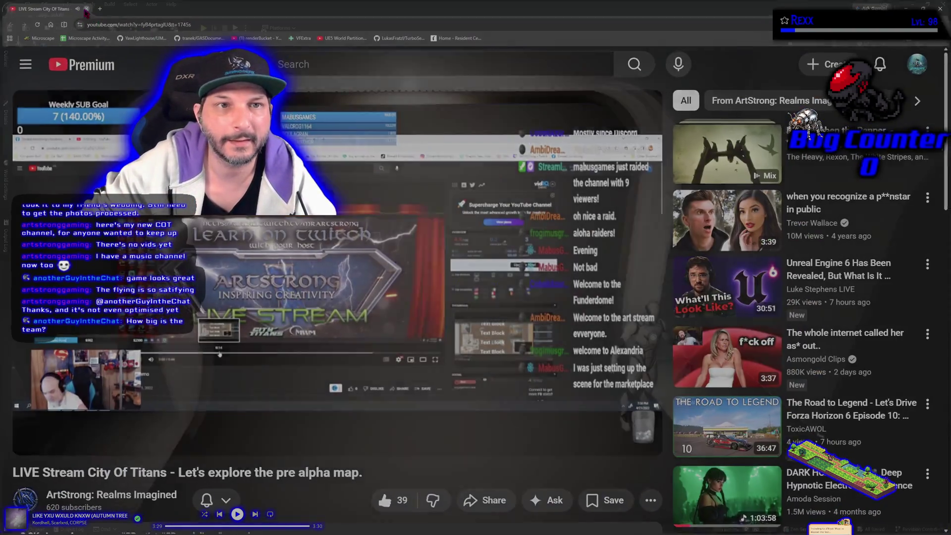
{"action": "left_click", "coordinate": [86, 9]}
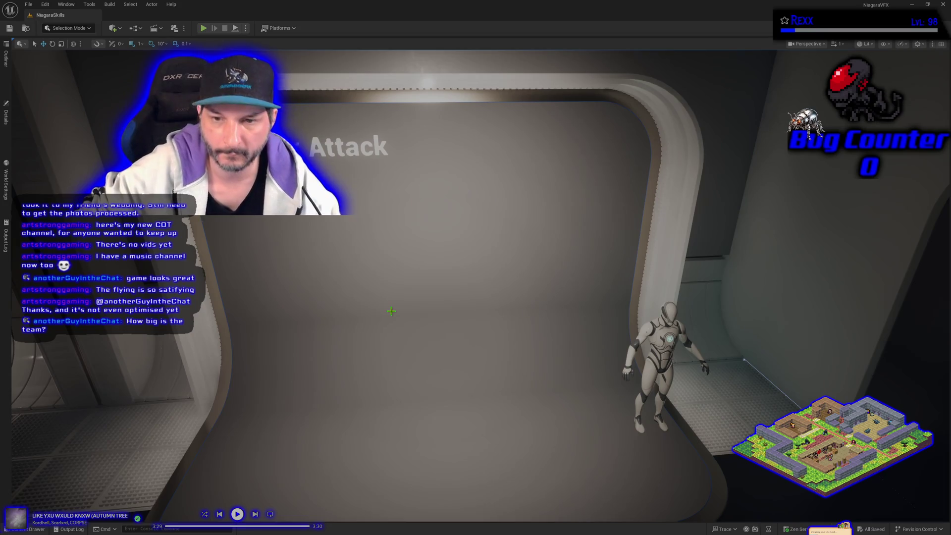
- Start a Play-in-Editor session, skip the music track, and approach the Portal display
{"action": "key", "text": "alt+p"}
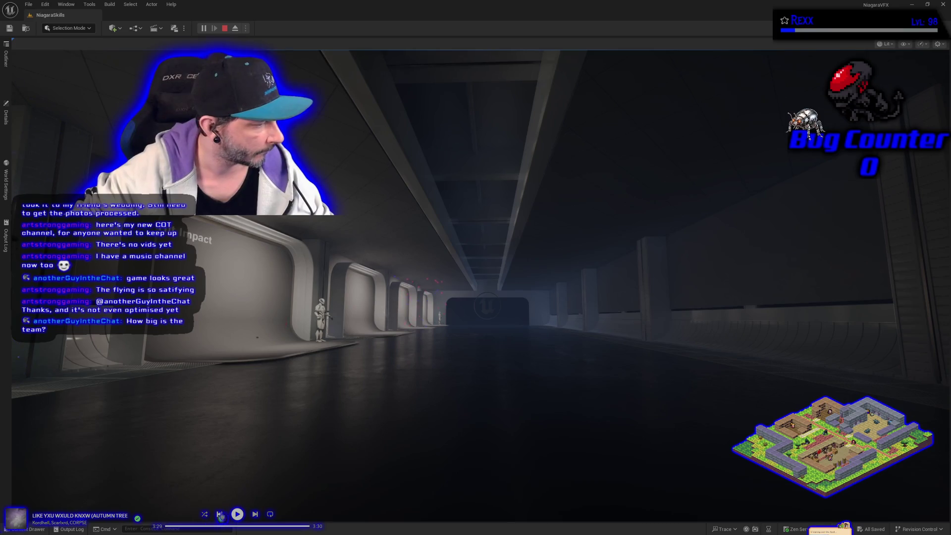
{"action": "left_click", "coordinate": [255, 514]}
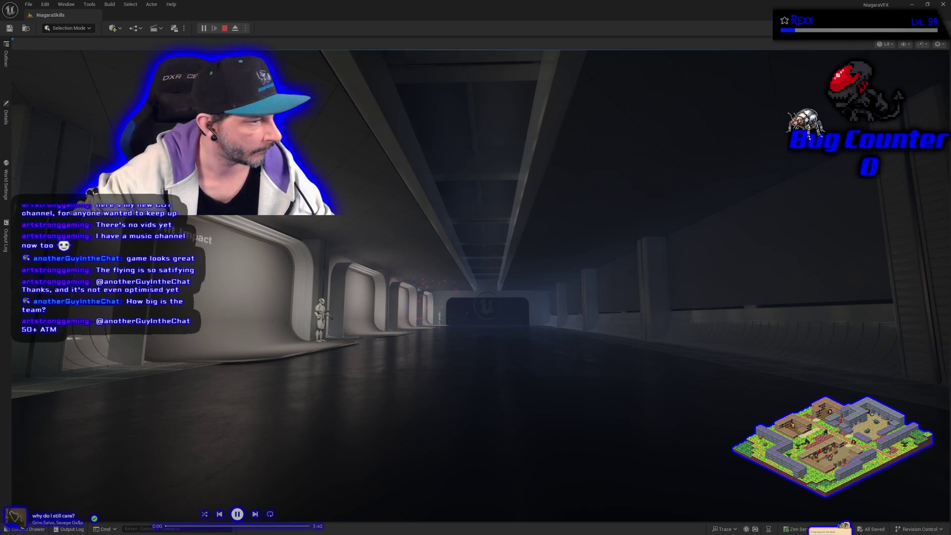
{"action": "key", "text": "w"}
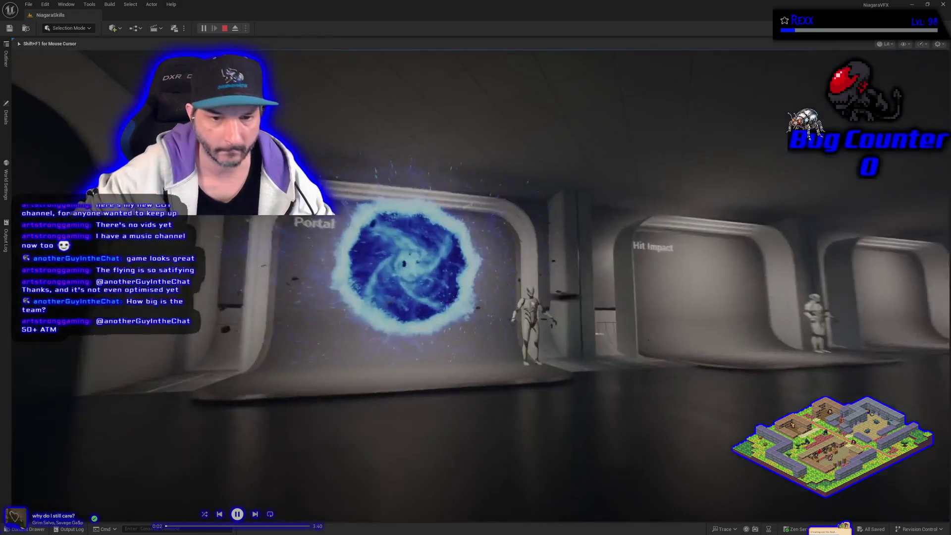
{"action": "key", "text": "w"}
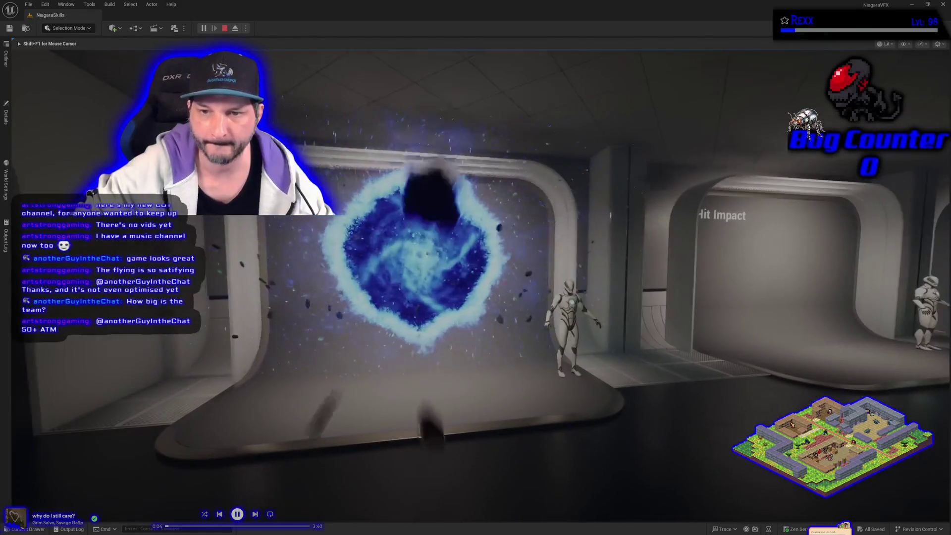
{"action": "key", "text": "s"}
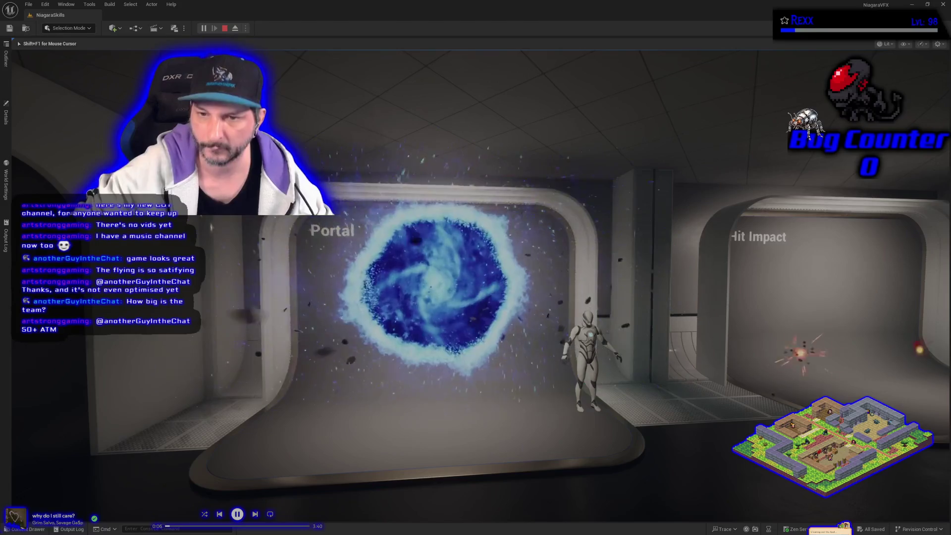
- Fly past Hit Impact, Grace and Butterflies to Meteor Attack, then end the play test
{"action": "key", "text": "d"}
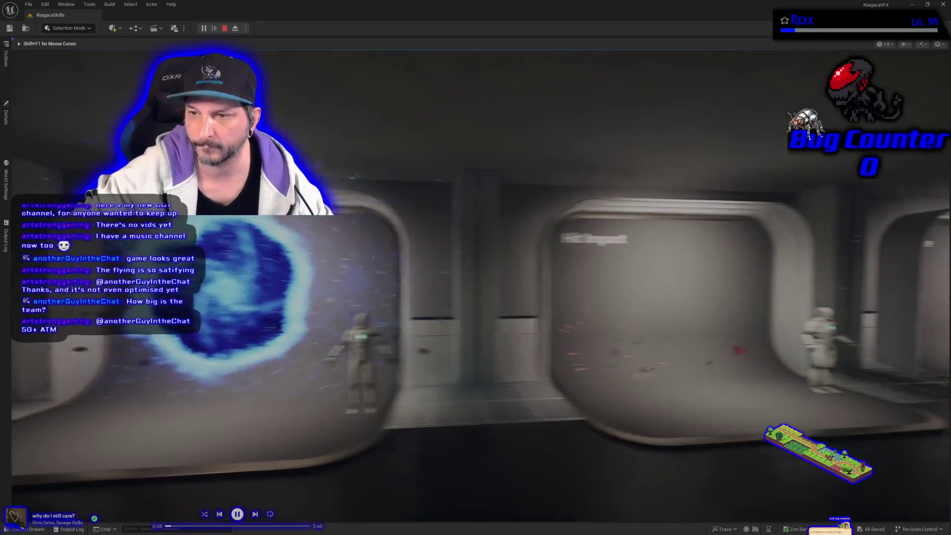
{"action": "key", "text": "w"}
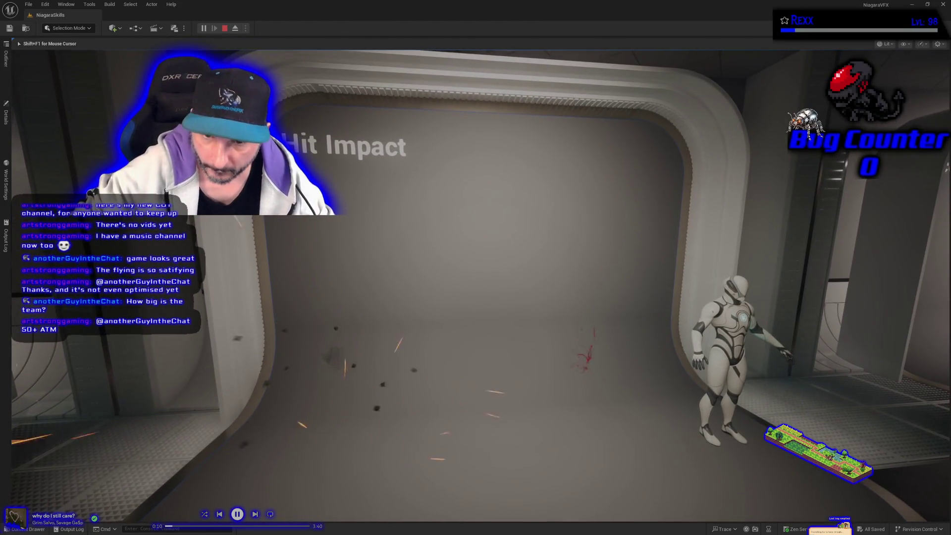
{"action": "key", "text": "d"}
{"action": "key", "text": "d"}
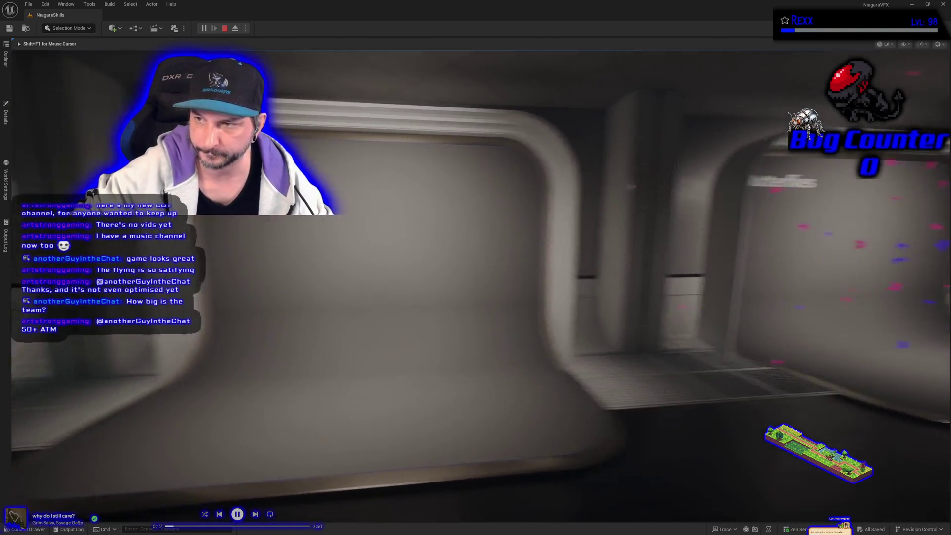
{"action": "key", "text": "d"}
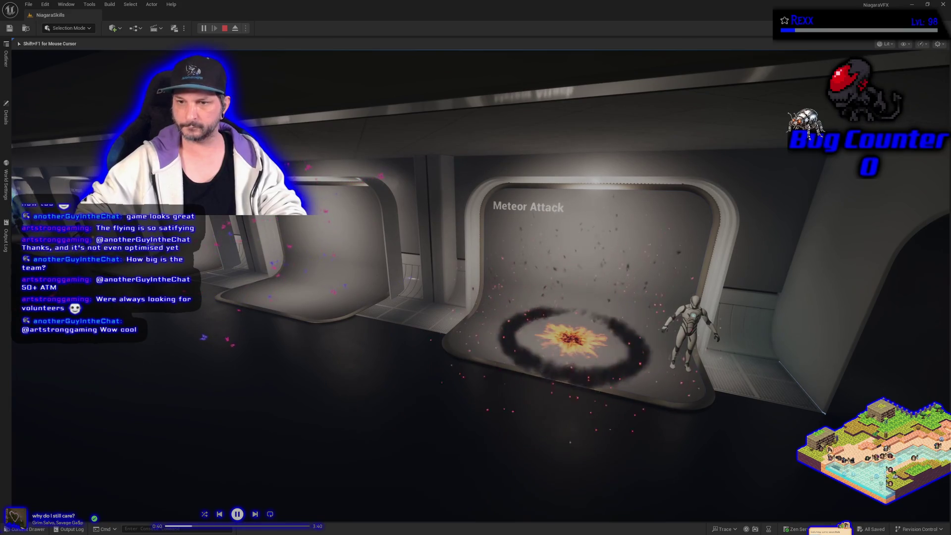
{"action": "key", "text": "Escape"}
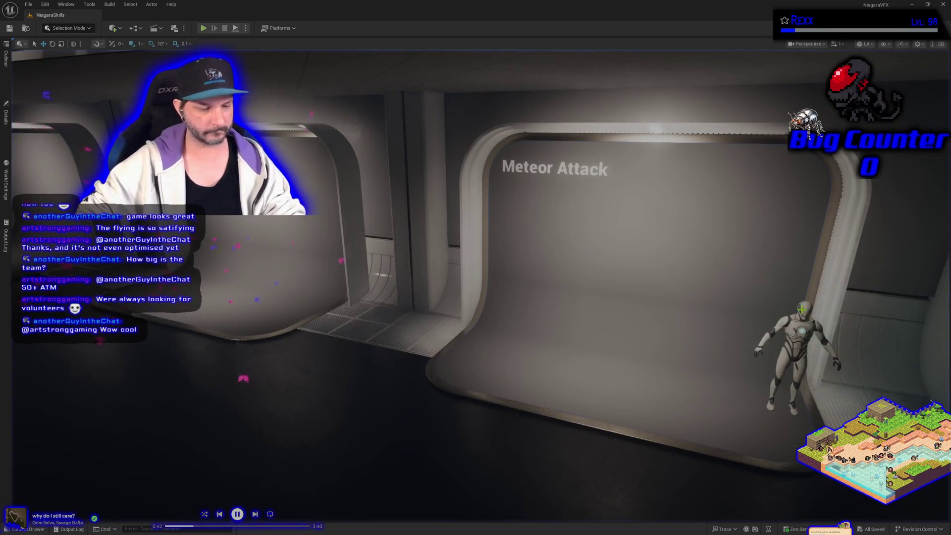
- Pull the viewport camera back to frame the Meteor Attack alcove within its room
{"action": "left_click_drag", "start_coordinate": [530, 252], "coordinate": [518, 302]}
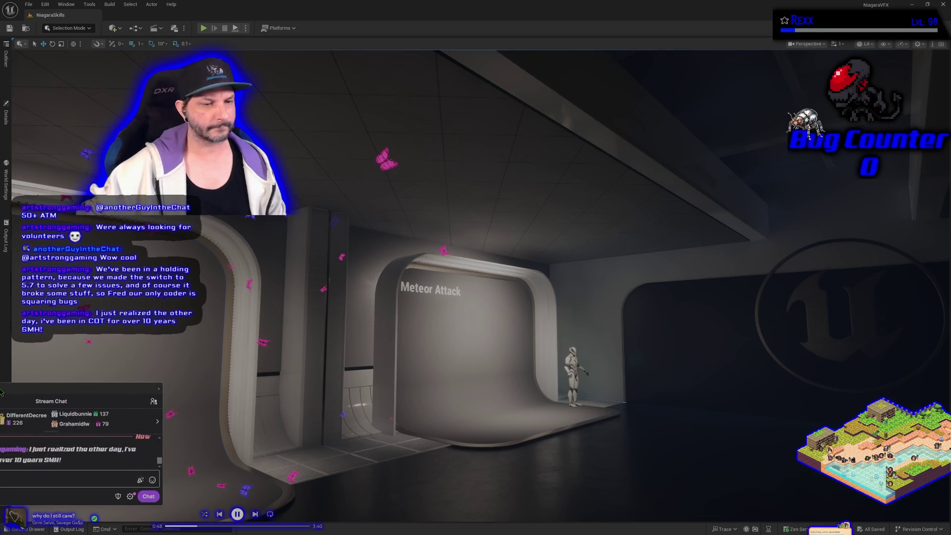
{"action": "left_click_drag", "start_coordinate": [0, 391], "coordinate": [0, 384]}
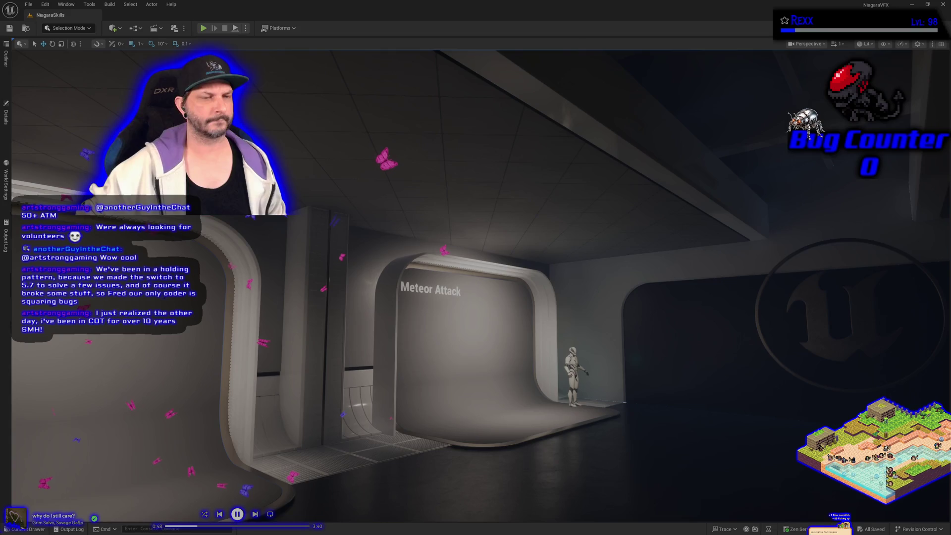
{"action": "mouse_move", "coordinate": [2, 272]}
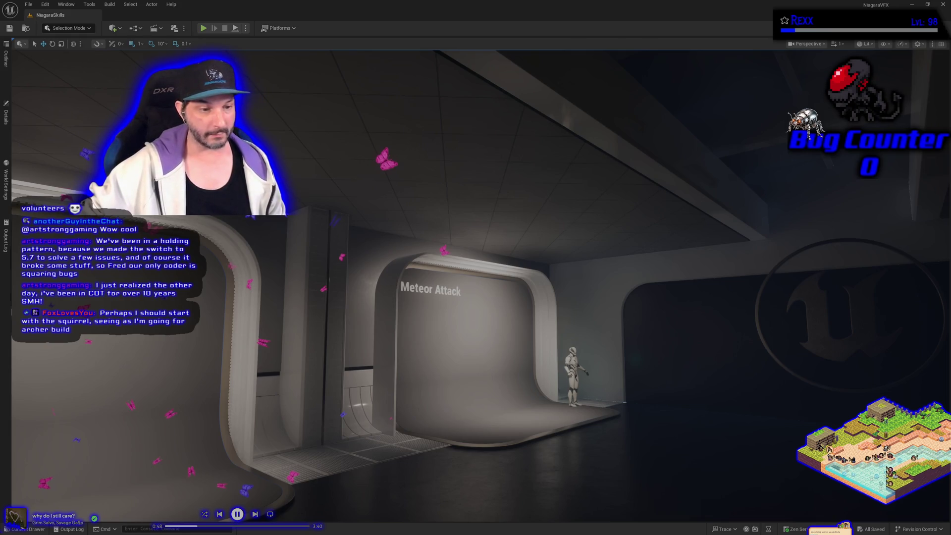
- Fly the viewport to face the Meteor Attack doorway, then switch to the Udemy Niagara course
{"action": "key", "text": "Right"}
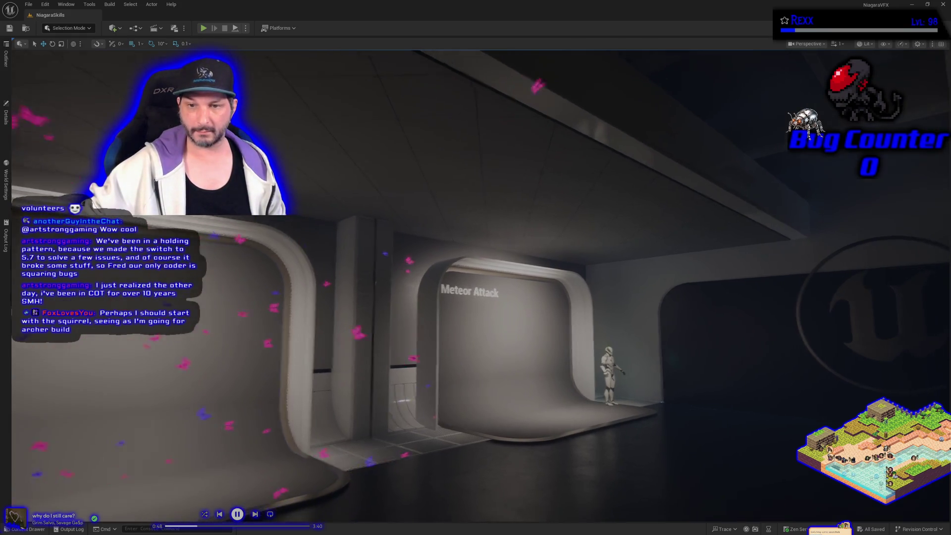
{"action": "key", "text": "Up"}
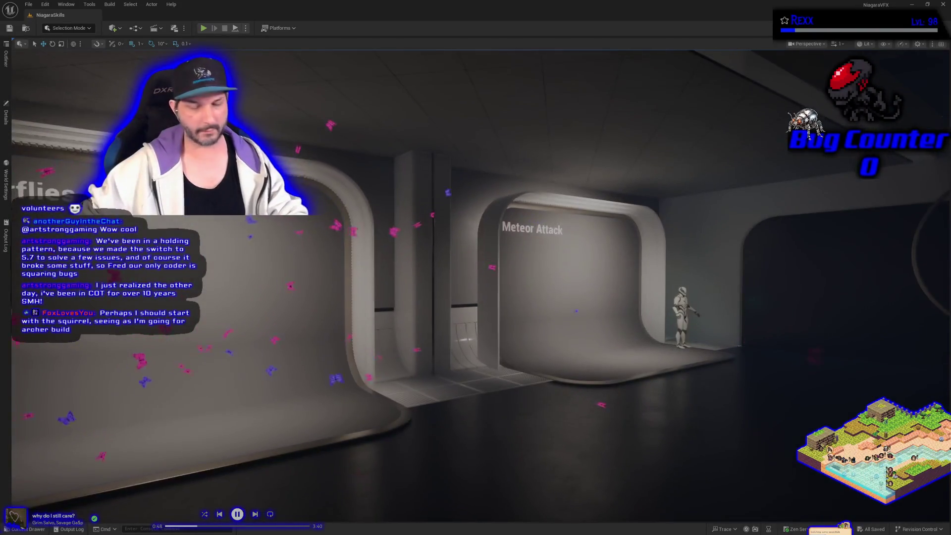
{"action": "key", "text": "Left"}
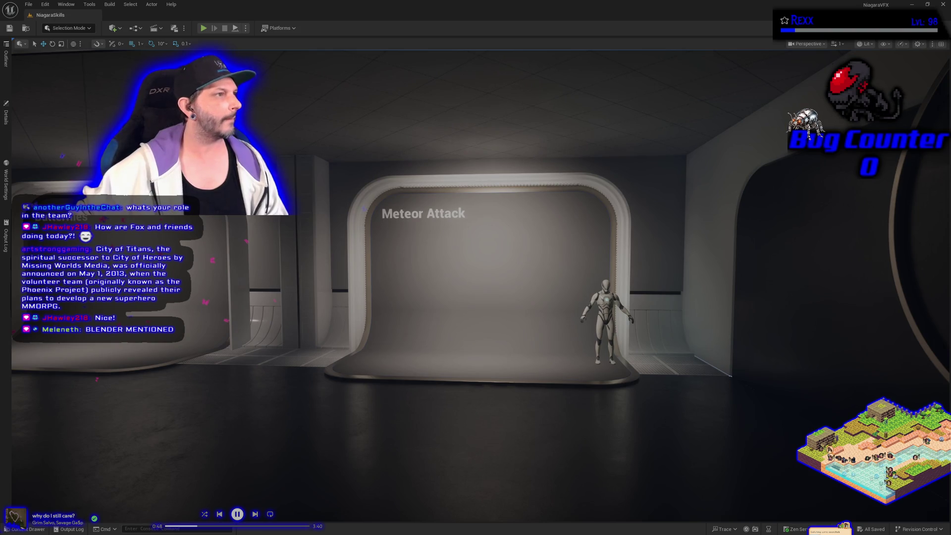
{"action": "key", "text": "alt+Tab"}
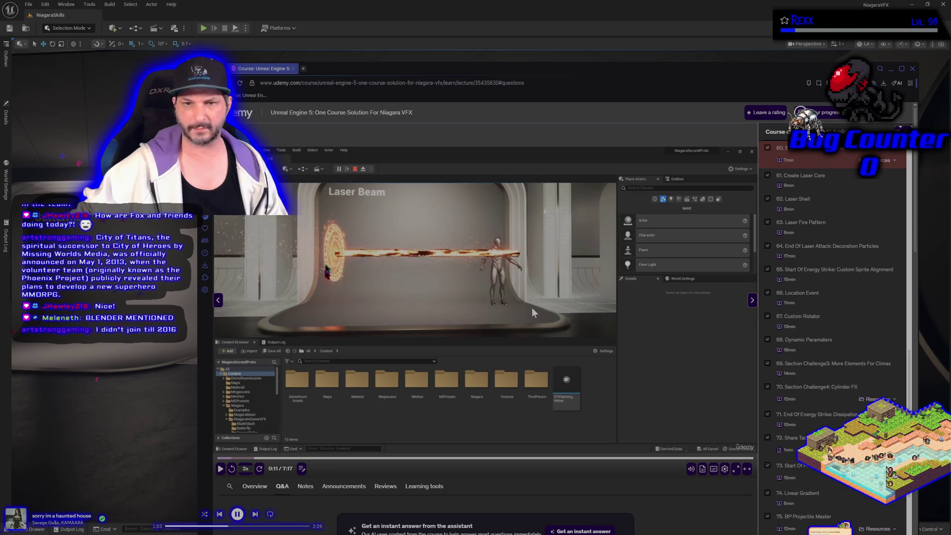
- Switch away from the Udemy course window back to Unreal
{"action": "key", "text": "alt+Tab"}
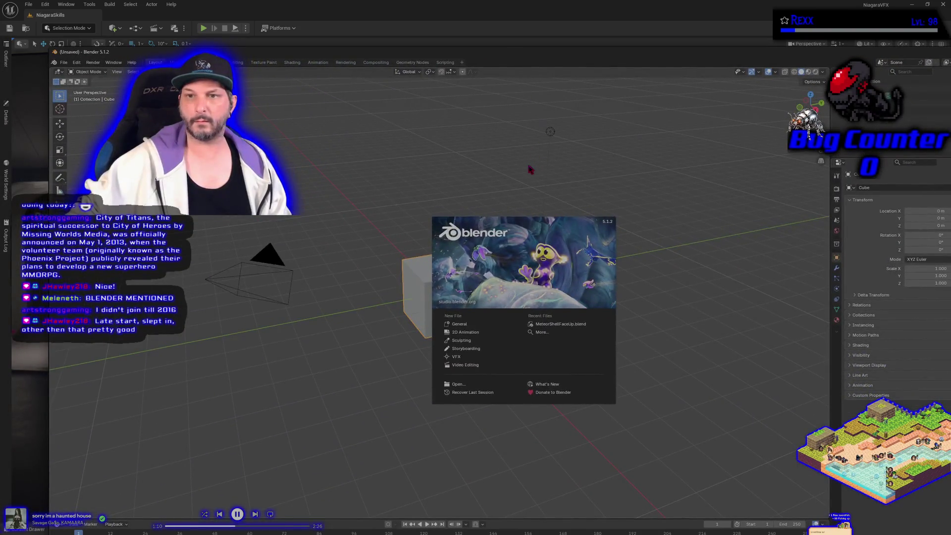
- Dismiss Blender's start screen and delete the default cube
{"action": "left_click", "coordinate": [524, 183]}
{"action": "mouse_move", "coordinate": [503, 183]}
{"action": "left_mouse_down"}
{"action": "mouse_move", "coordinate": [499, 259]}
{"action": "mouse_move", "coordinate": [456, 275]}
{"action": "mouse_move", "coordinate": [446, 260]}
{"action": "left_mouse_up"}
{"action": "key", "text": "Delete"}
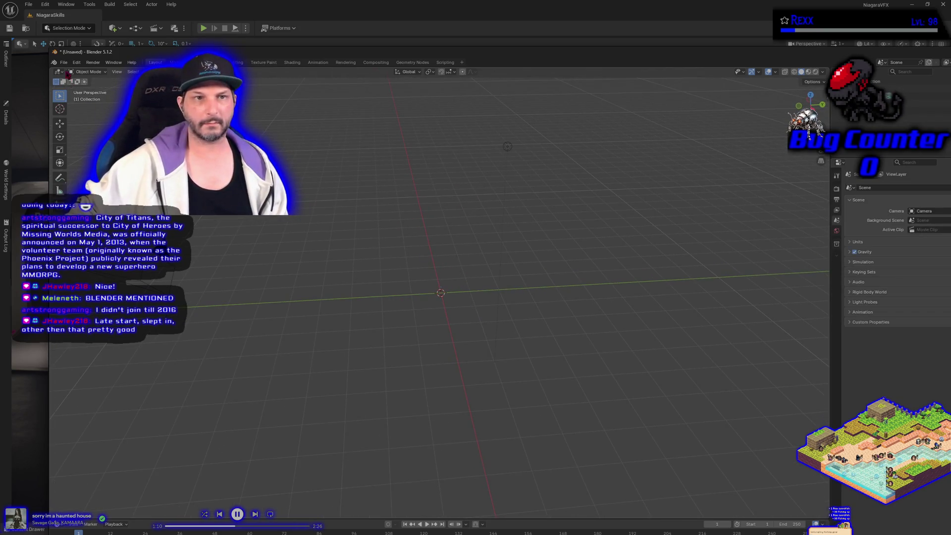
- Open MeteorShellFaceUp.blend from recent files, discarding the unsaved untitled scene
{"action": "left_click", "coordinate": [63, 62]}
{"action": "left_click", "coordinate": [64, 62]}
{"action": "key", "text": "ctrl+n"}
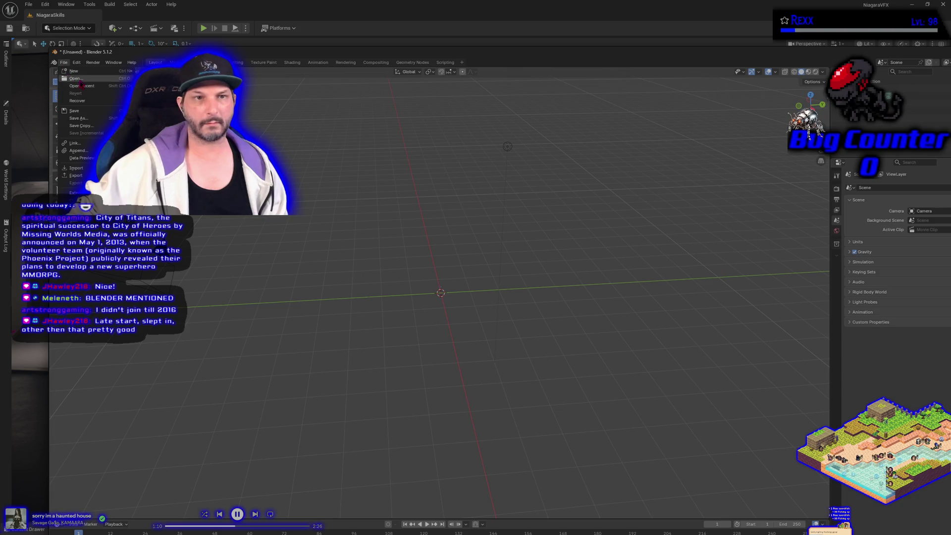
{"action": "left_click", "coordinate": [82, 83]}
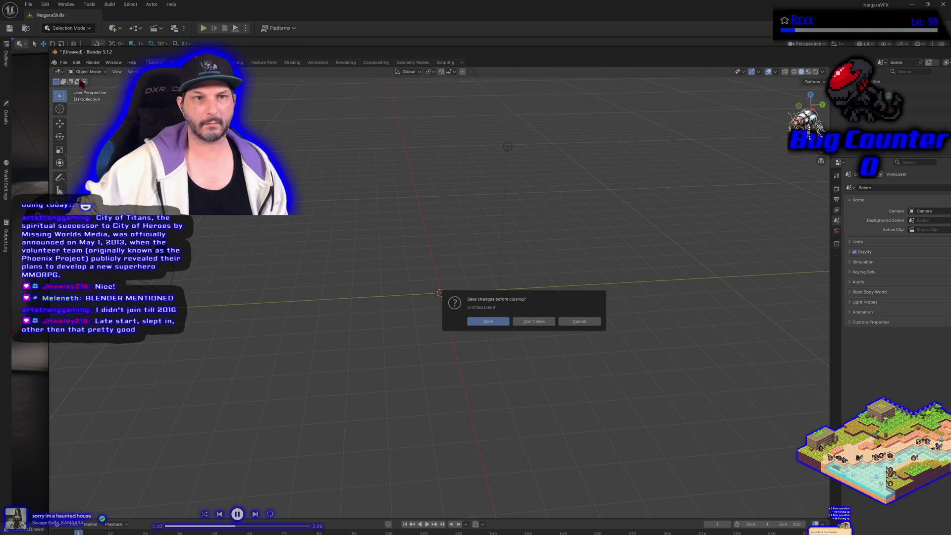
{"action": "left_click", "coordinate": [526, 322]}
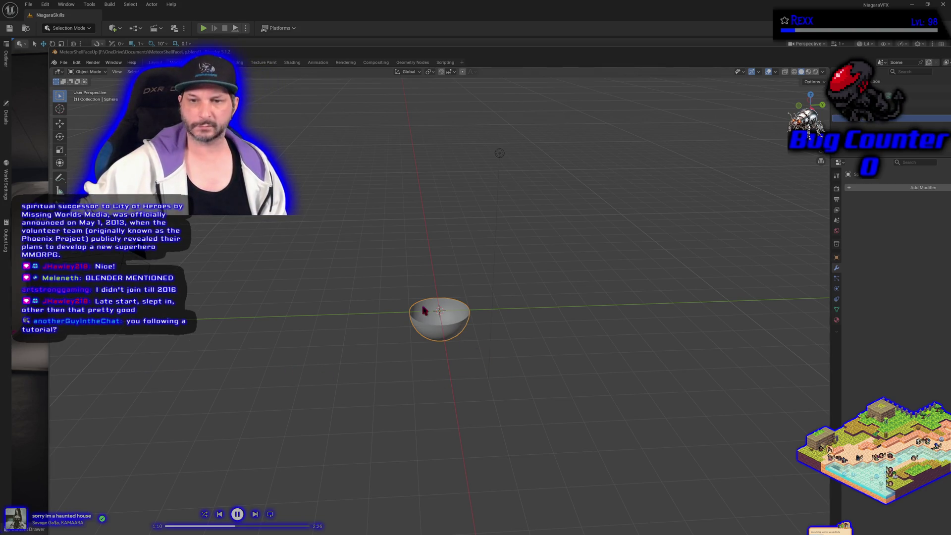
- Delete the half-sphere shell, maximize the Blender window, and switch to the browser
{"action": "left_click", "coordinate": [423, 346]}
{"action": "left_click", "coordinate": [425, 328]}
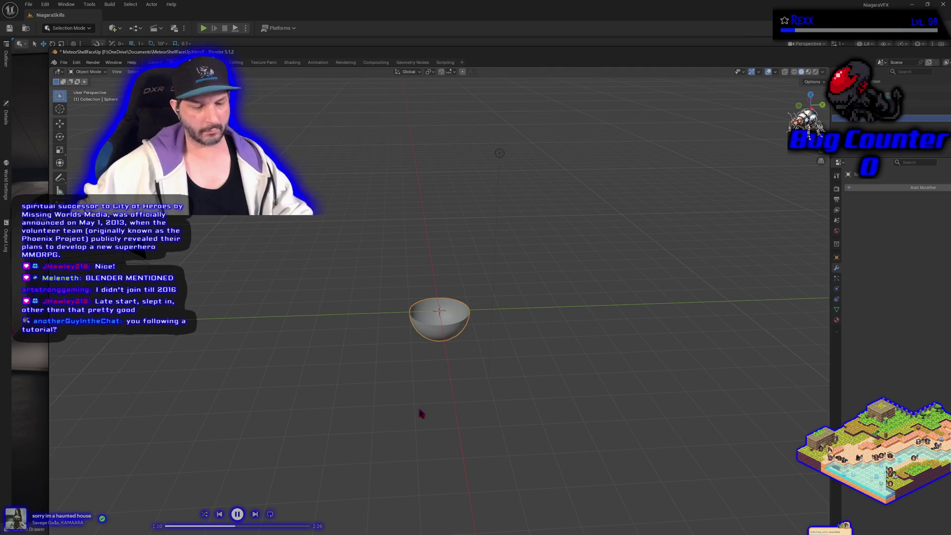
{"action": "key", "text": "Delete"}
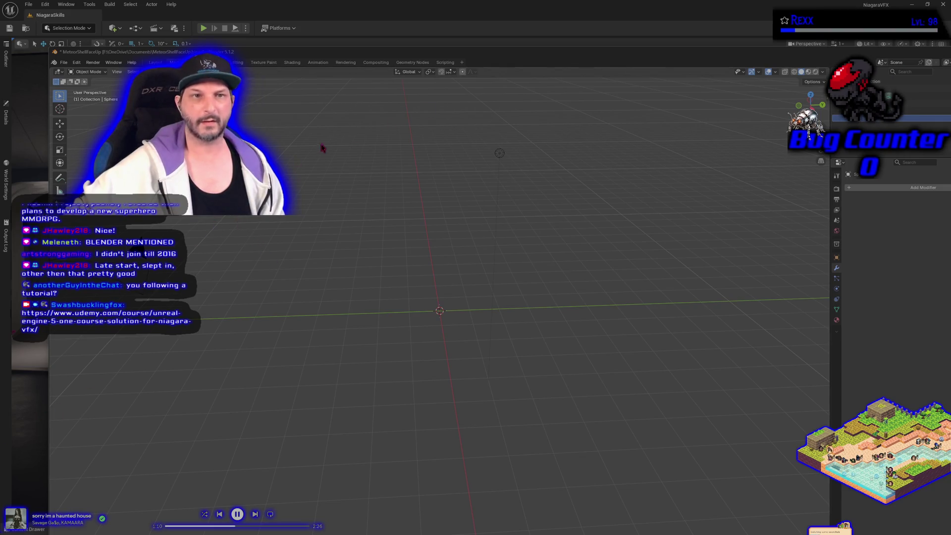
{"action": "double_click", "coordinate": [861, 48]}
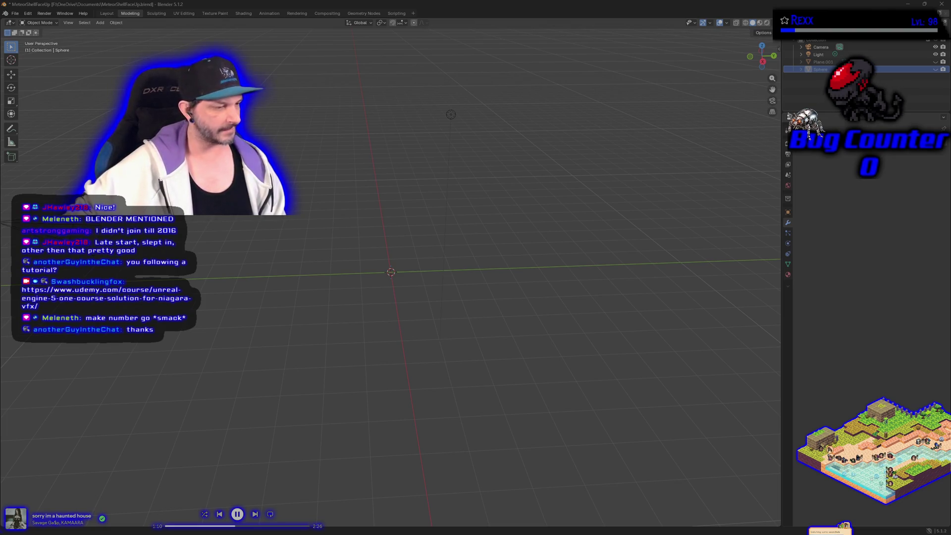
{"action": "key", "text": "alt+Tab"}
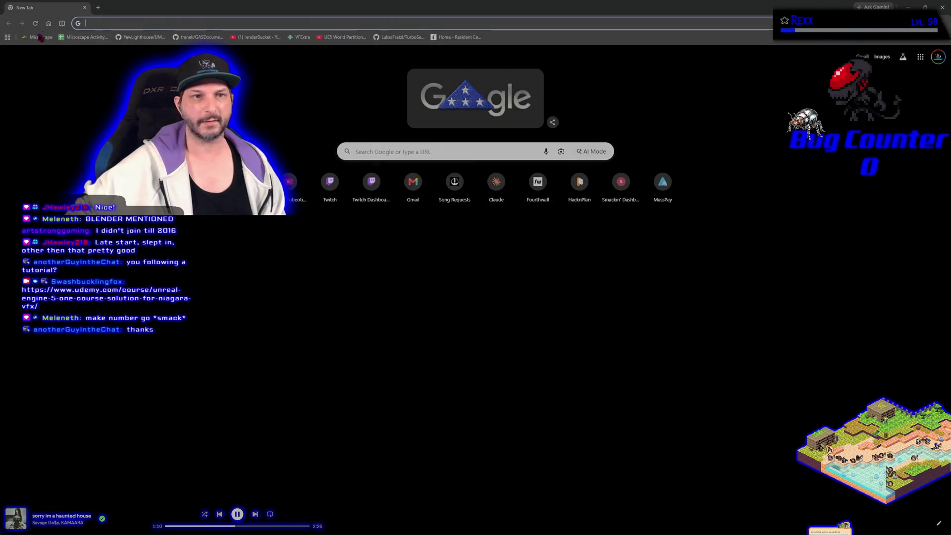
- Load the Microscape game from its bookmark and close the stray blank tab
{"action": "left_click", "coordinate": [40, 37]}
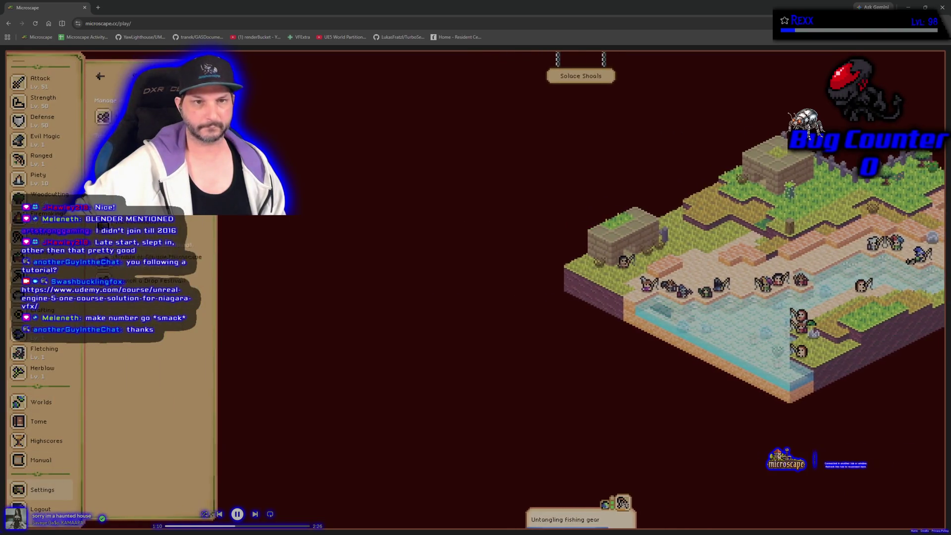
{"action": "left_click", "coordinate": [98, 7]}
{"action": "key", "text": "ctrl+w"}
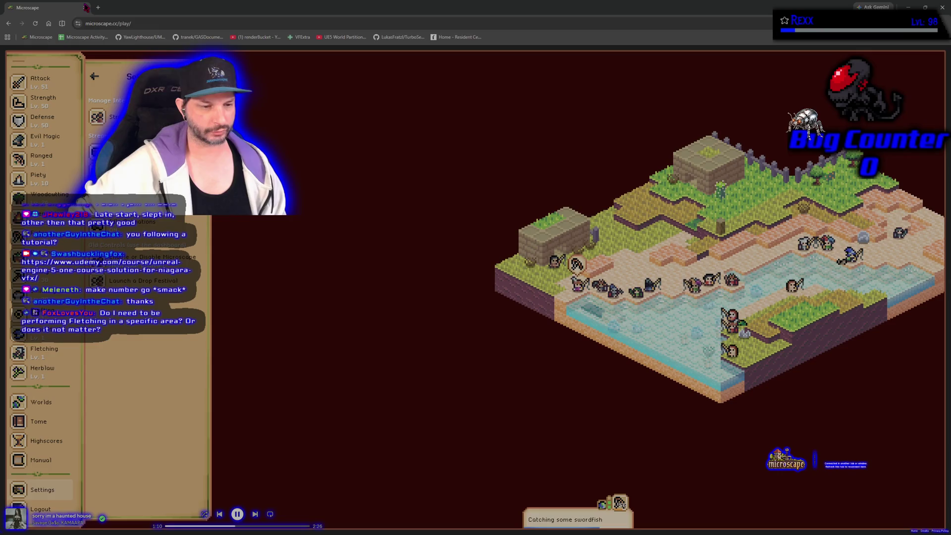
- Bring up the Fletching skill guide and scroll through its bow and arrow recipes
{"action": "left_click", "coordinate": [41, 360]}
{"action": "scroll", "coordinate": [129, 297], "scroll_direction": "down", "scroll_amount": 3}
{"action": "scroll", "coordinate": [143, 307], "scroll_direction": "up", "scroll_amount": 3}
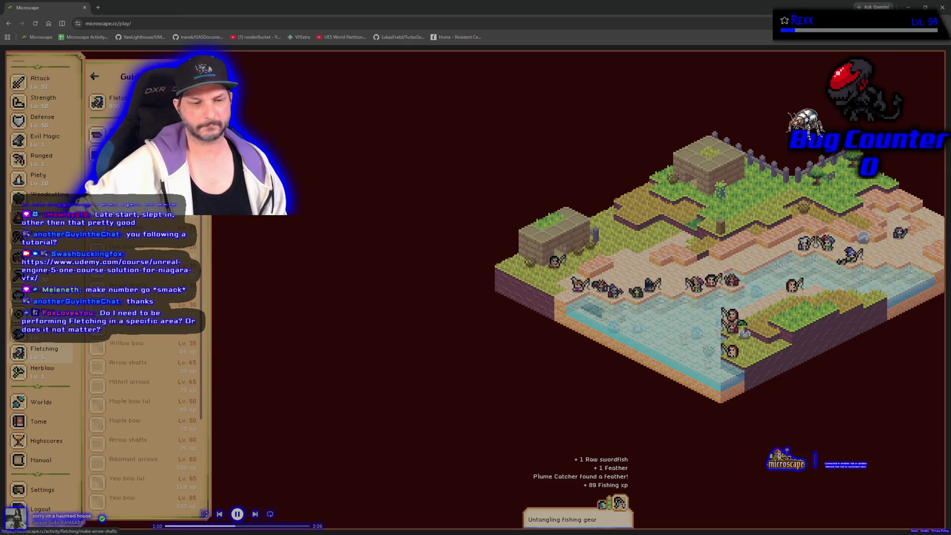
- Check the Arrow shafts activity, then the Magic bow recipe in the Fletching guide
{"action": "left_click", "coordinate": [128, 362]}
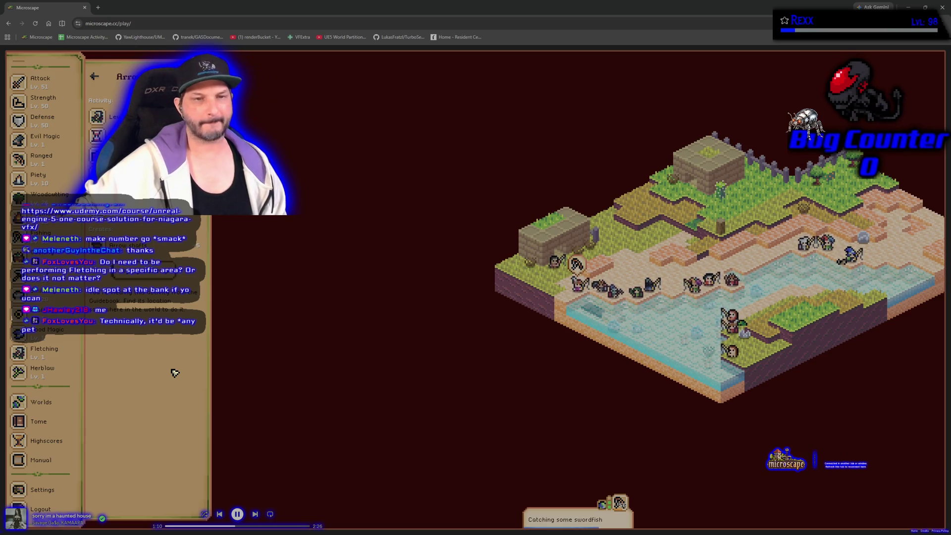
{"action": "left_click", "coordinate": [66, 361]}
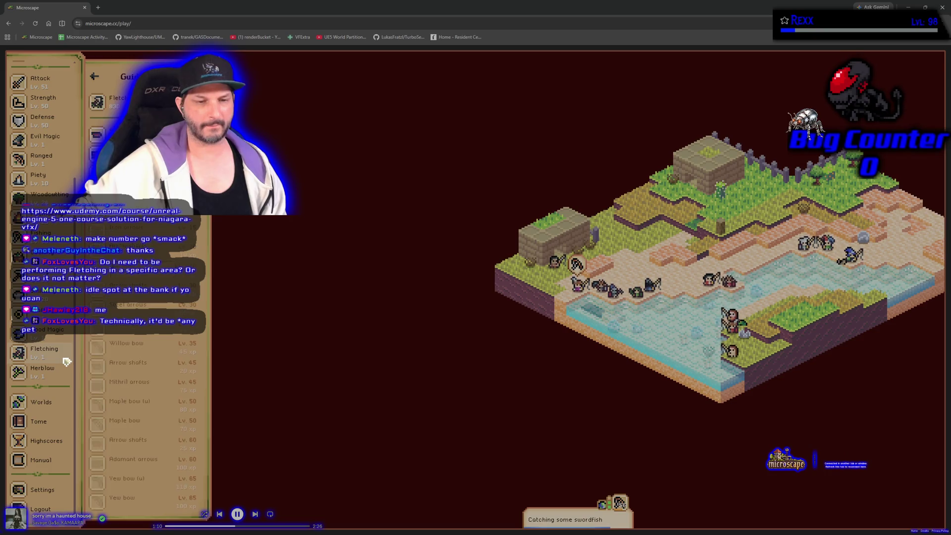
{"action": "scroll", "coordinate": [118, 400], "scroll_direction": "down", "scroll_amount": 3}
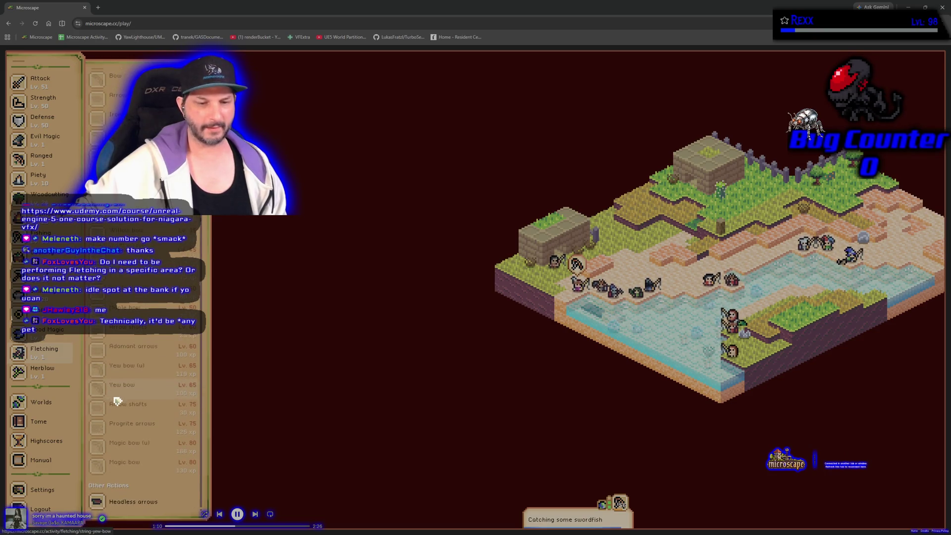
{"action": "left_click", "coordinate": [144, 472]}
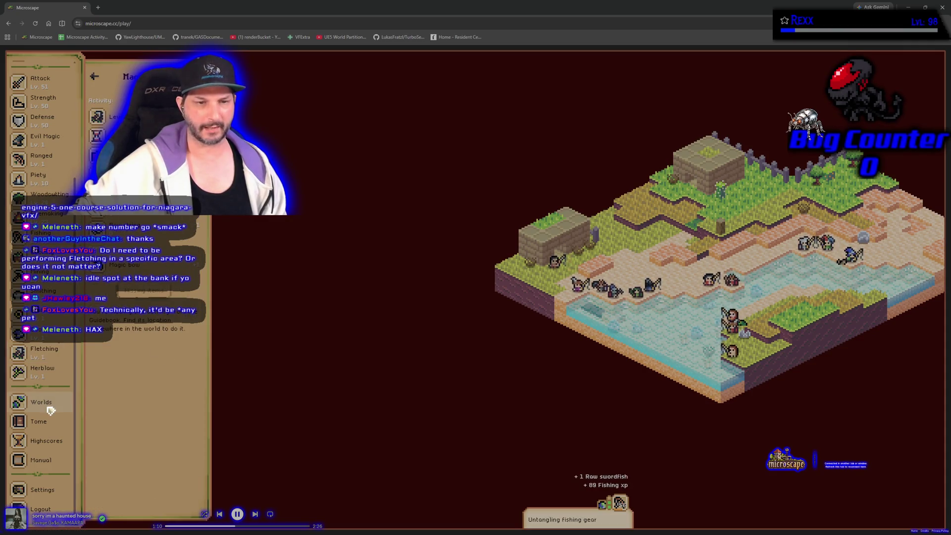
{"action": "scroll", "coordinate": [50, 406], "scroll_direction": "up", "scroll_amount": 3}
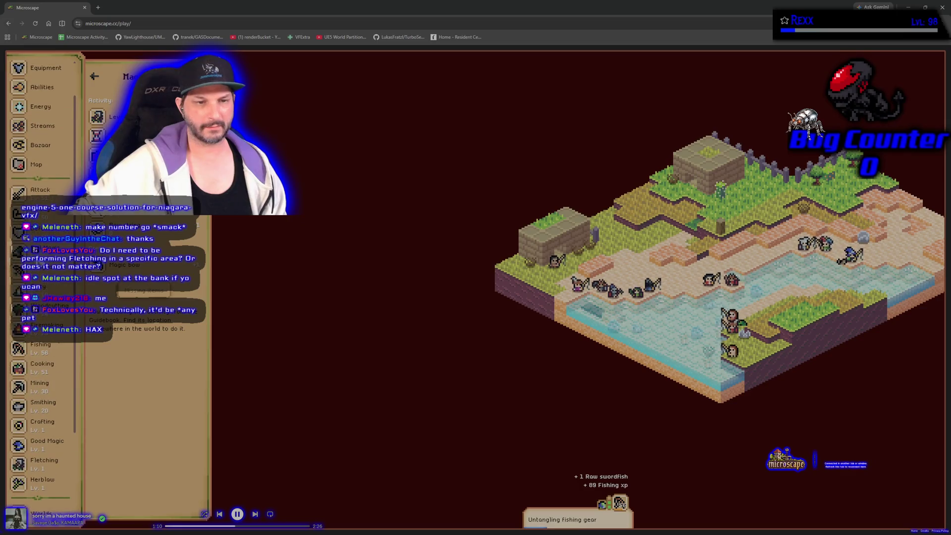
- Scan the Cooking recipes, then switch to the Fishing skill guide
{"action": "left_click", "coordinate": [60, 364]}
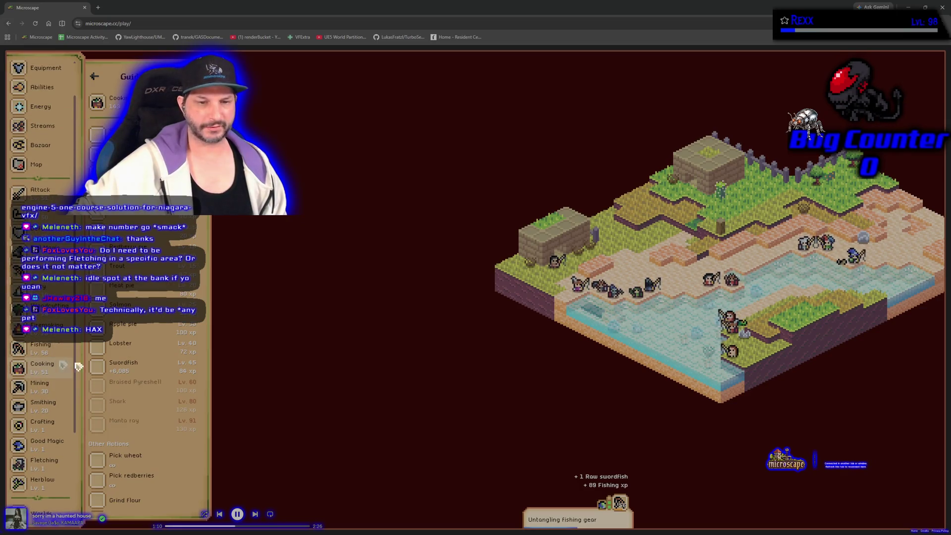
{"action": "scroll", "coordinate": [149, 399], "scroll_direction": "down", "scroll_amount": 2}
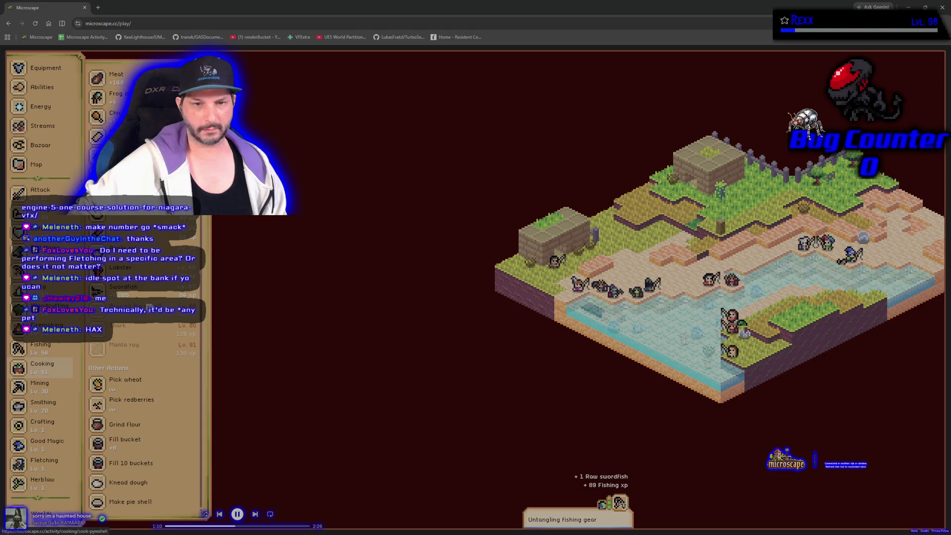
{"action": "left_click", "coordinate": [43, 348]}
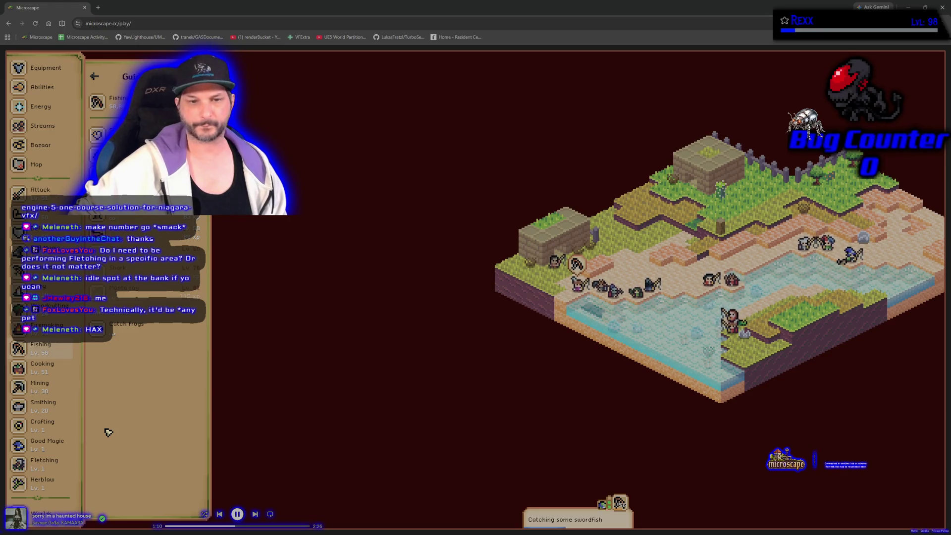
- Show the activity panel, view Pyreshell's details in the Fishing guide, then collapse the guide
{"action": "scroll", "coordinate": [42, 126], "scroll_direction": "up", "scroll_amount": 2}
{"action": "left_click", "coordinate": [48, 78]}
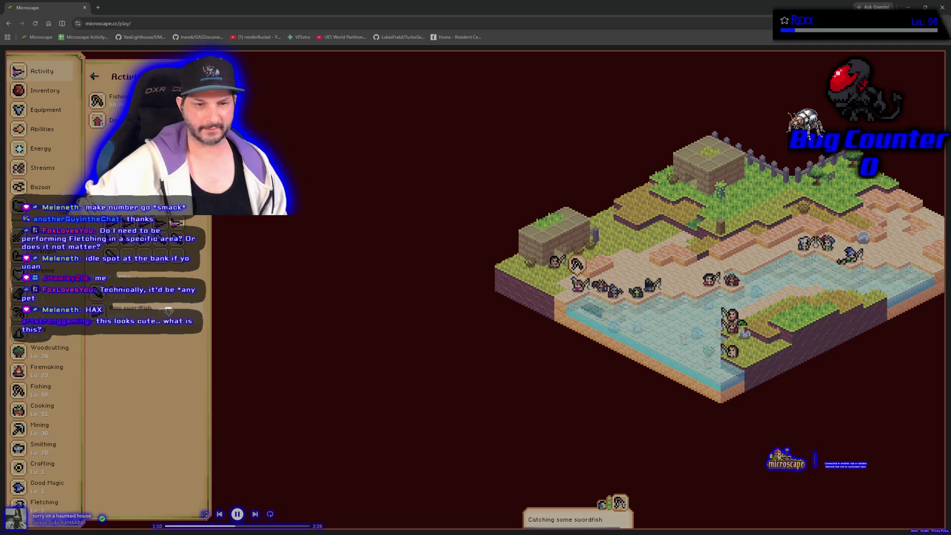
{"action": "left_click", "coordinate": [40, 390]}
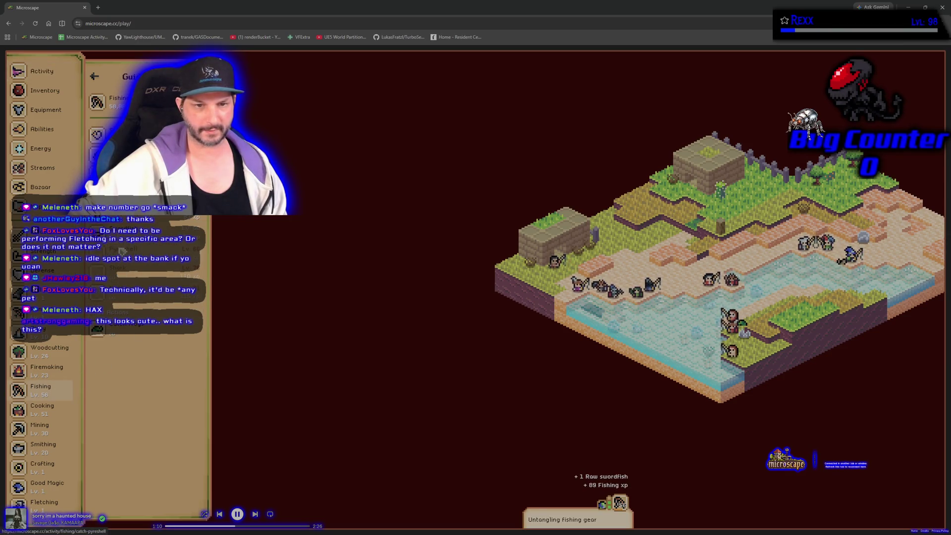
{"action": "left_click", "coordinate": [121, 250]}
{"action": "left_click", "coordinate": [94, 76]}
{"action": "left_click", "coordinate": [94, 76]}
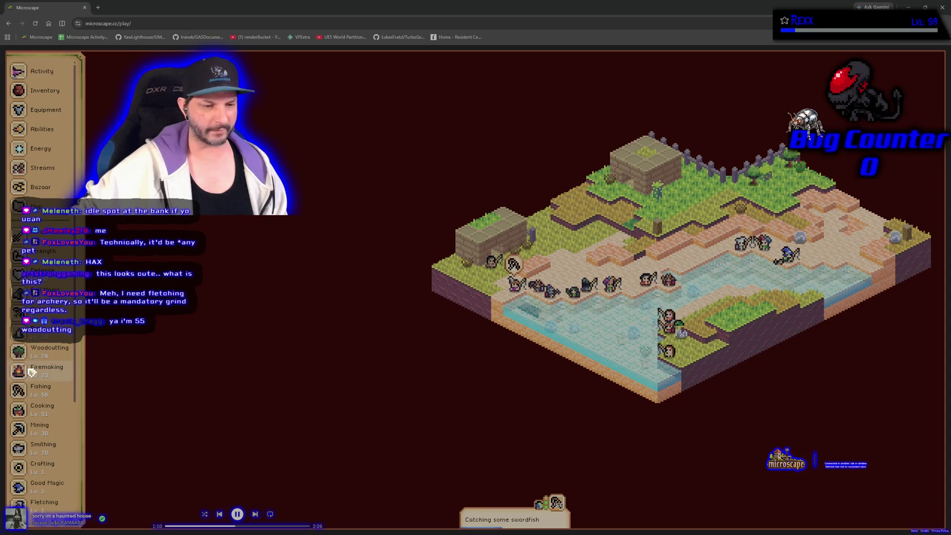
- Glance at the Woodcutting guide, close it, and close the Microscape tab
{"action": "scroll", "coordinate": [46, 371], "scroll_direction": "down", "scroll_amount": 1}
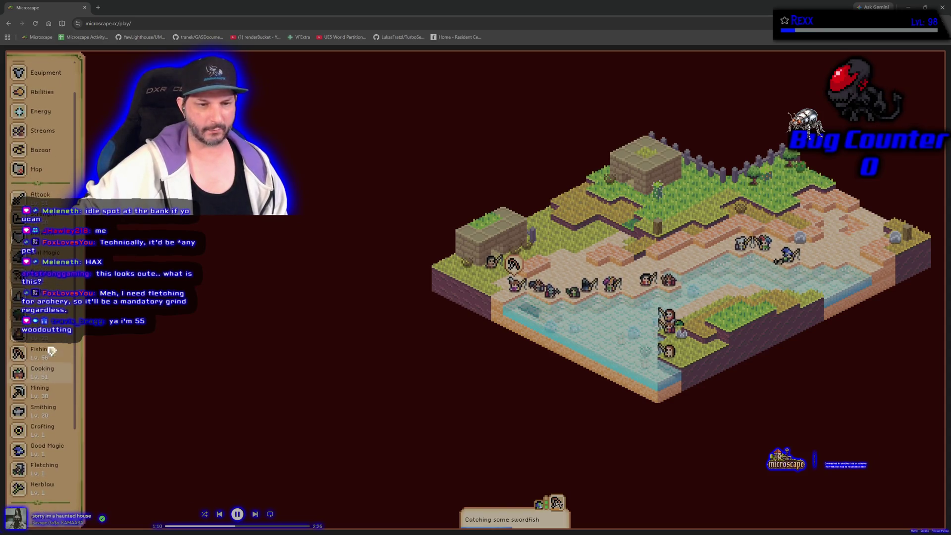
{"action": "left_click", "coordinate": [59, 330]}
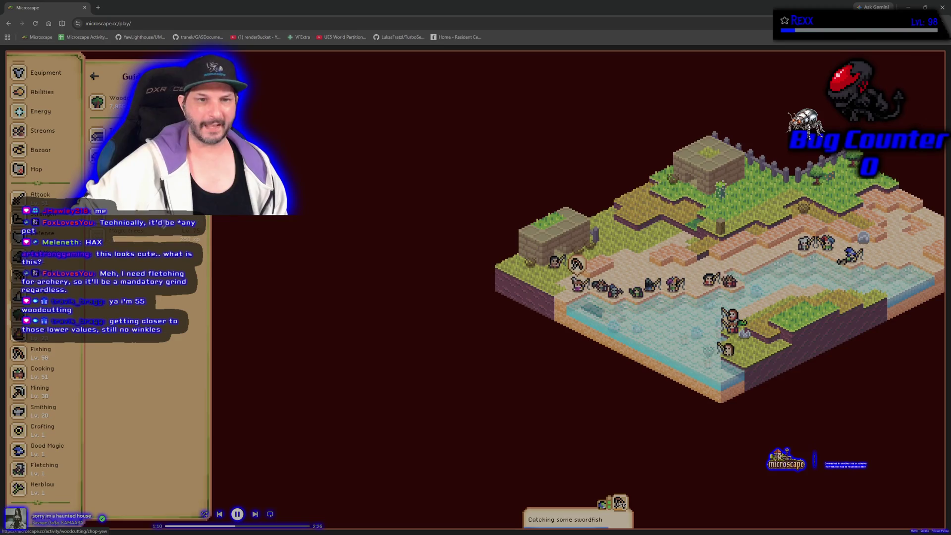
{"action": "left_click", "coordinate": [171, 314]}
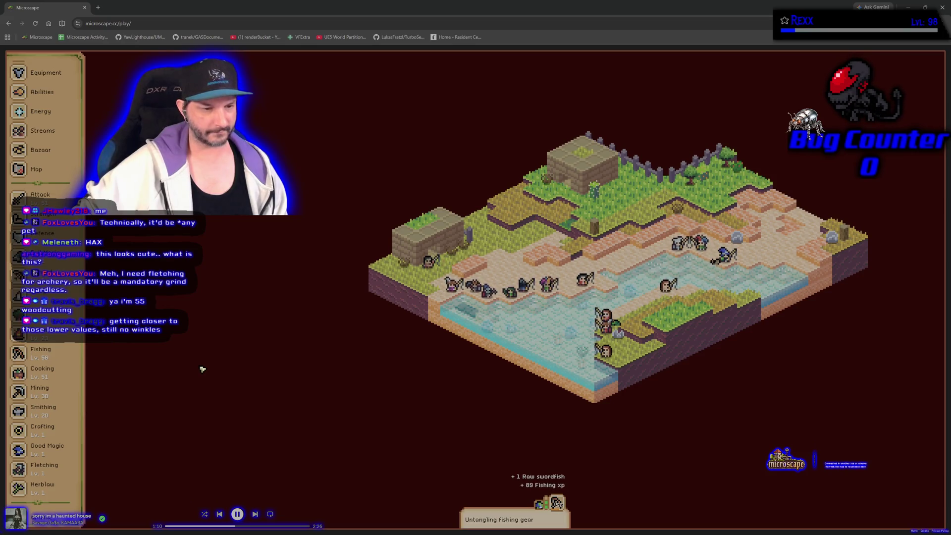
{"action": "left_click", "coordinate": [85, 8]}
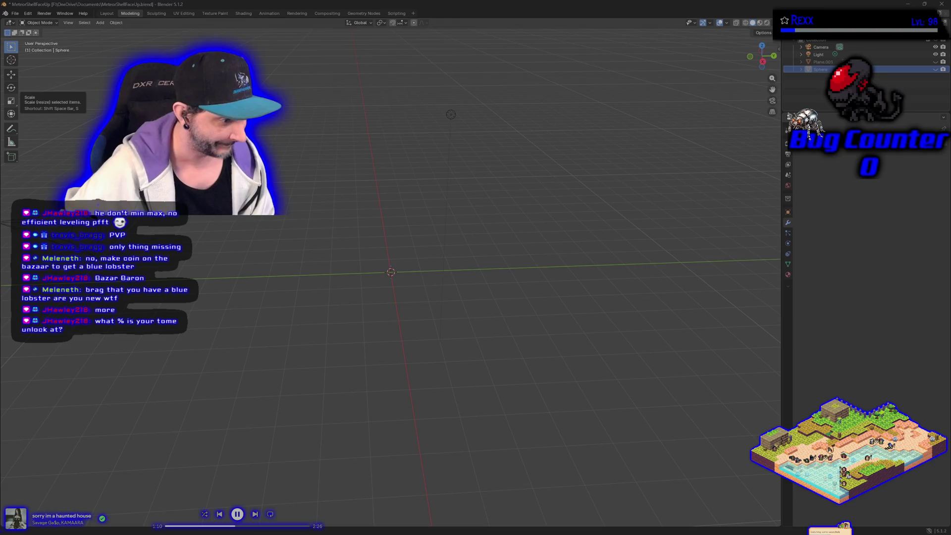
- Switch from Blender to Chrome and reload microscape.cc/play from the bookmark
{"action": "key", "text": "alt+Tab"}
{"action": "left_click", "coordinate": [47, 38]}
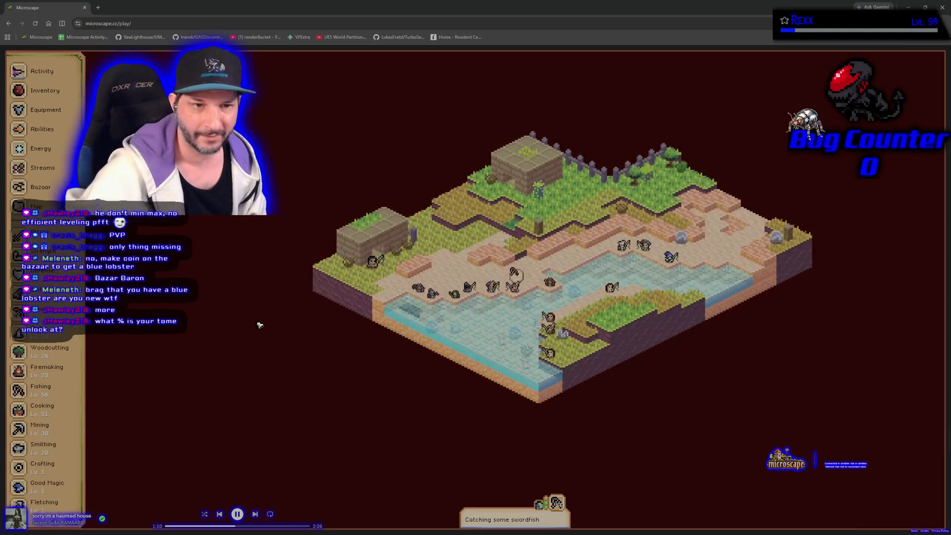
- Open the Tome from the lower sidebar and turn to its Ability Compendium
{"action": "scroll", "coordinate": [33, 363], "scroll_direction": "down", "scroll_amount": 3}
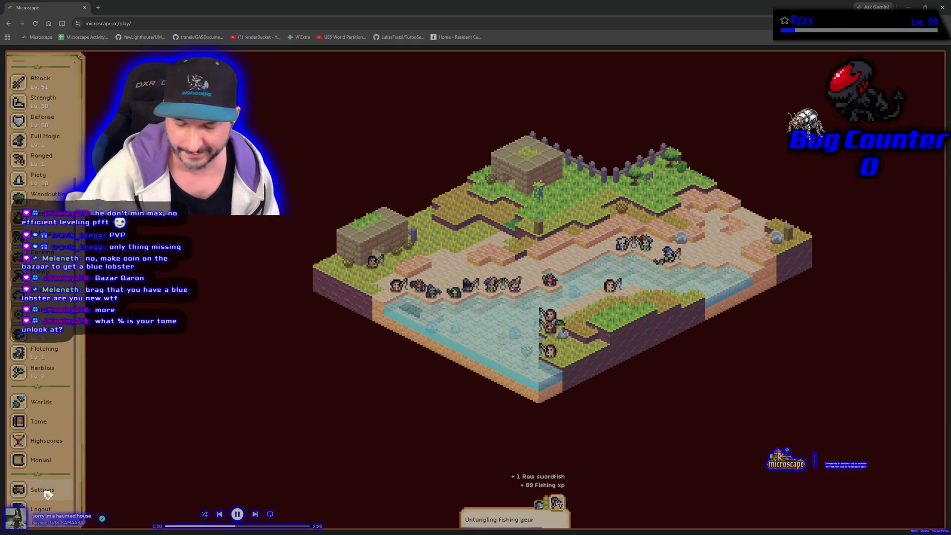
{"action": "left_click", "coordinate": [50, 420]}
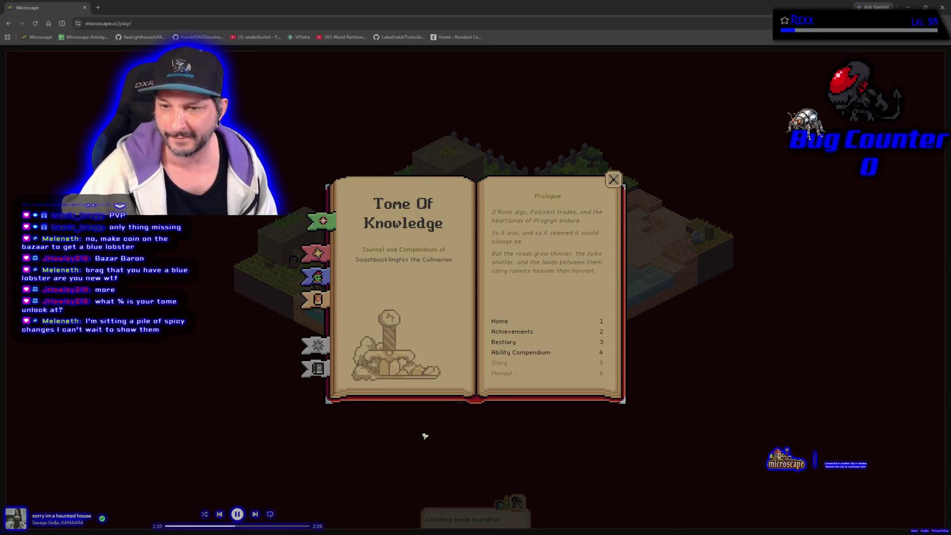
{"action": "left_click", "coordinate": [322, 300]}
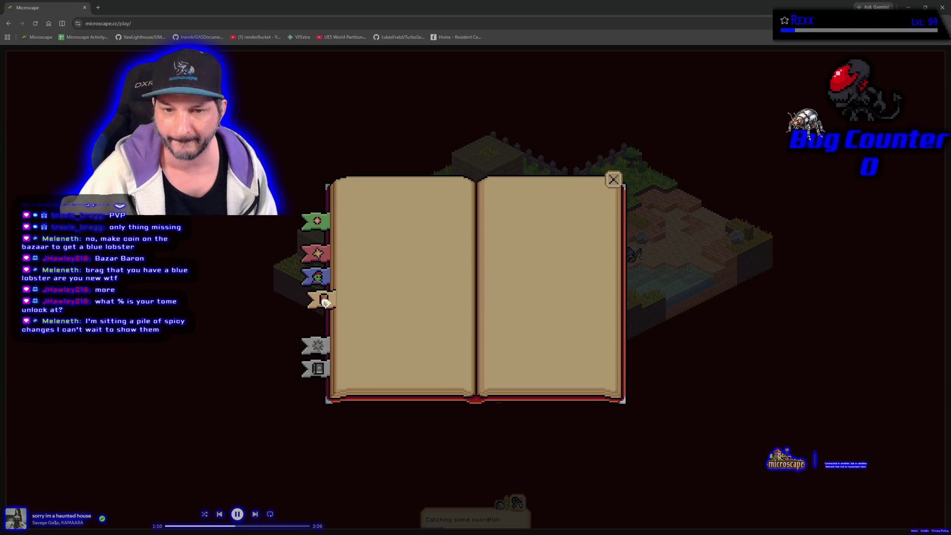
- Page through Prayers, Melee, Ranged and Magic abilities, then the Bestiary's second kill-count page
{"action": "left_click", "coordinate": [594, 380]}
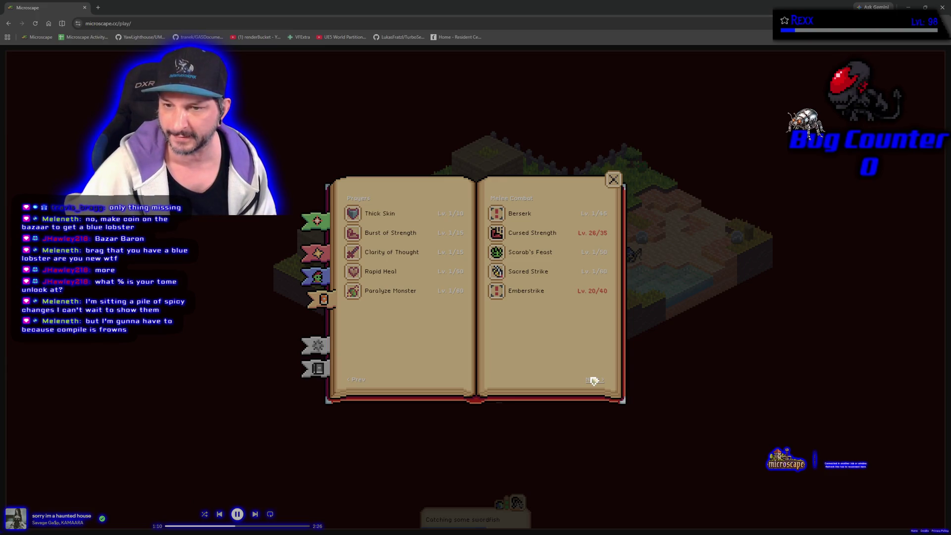
{"action": "left_click", "coordinate": [594, 380]}
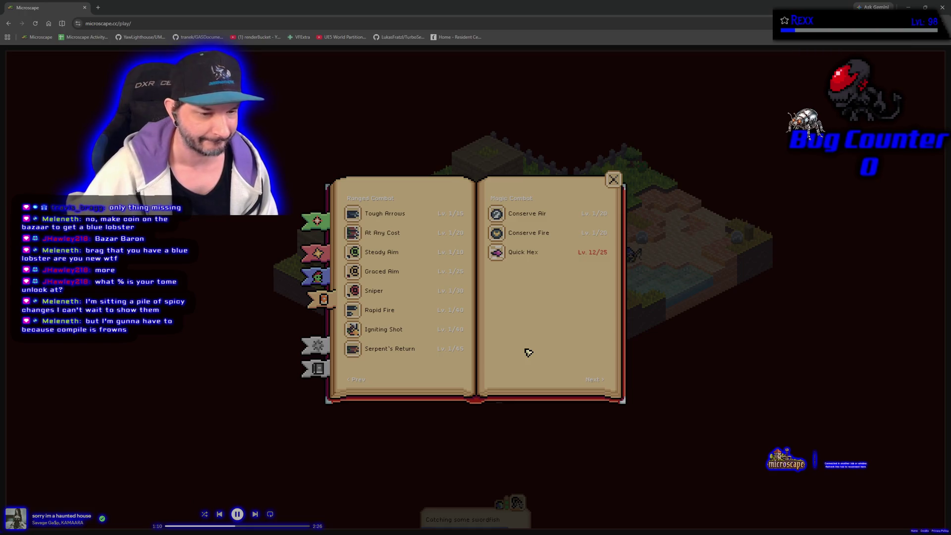
{"action": "left_click", "coordinate": [324, 280]}
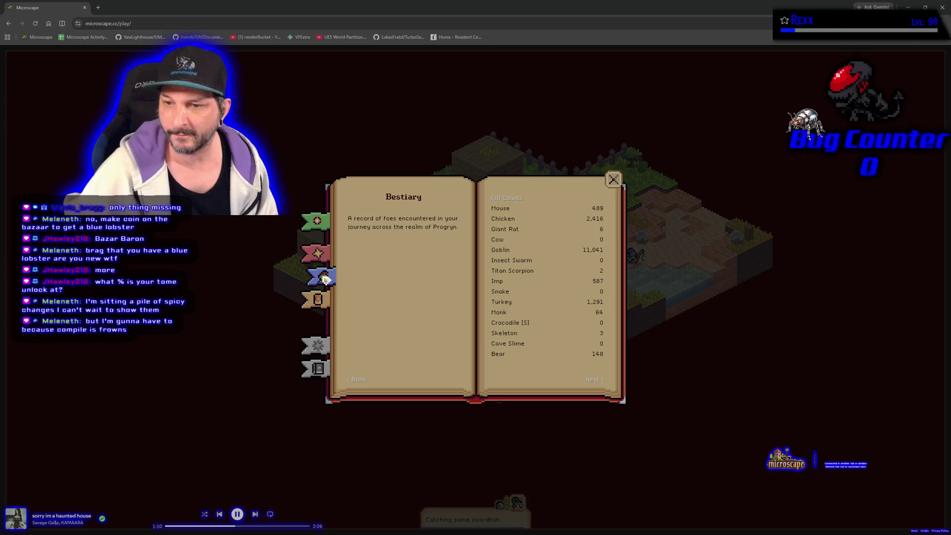
{"action": "left_click", "coordinate": [598, 382]}
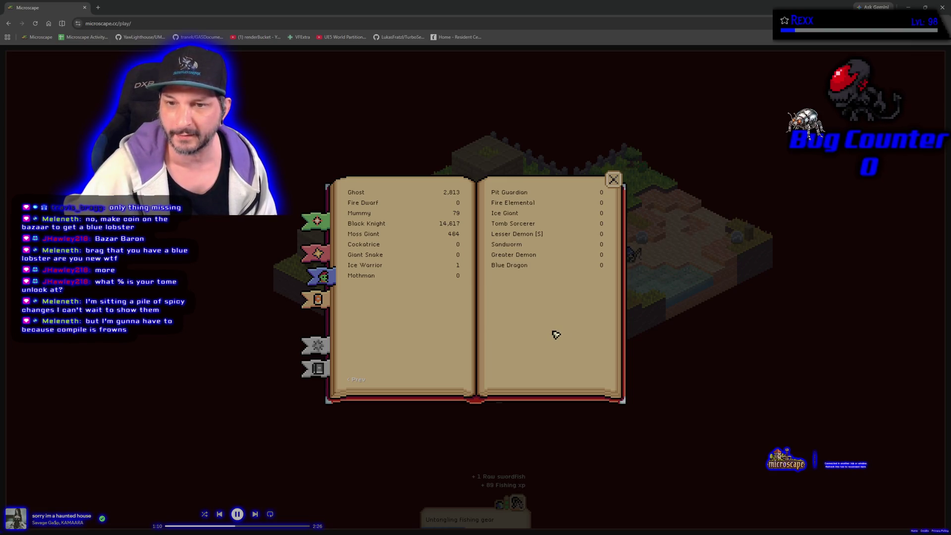
- Go back to the first Bestiary page, then open the Achievements section at 11% completion
{"action": "left_click", "coordinate": [360, 380]}
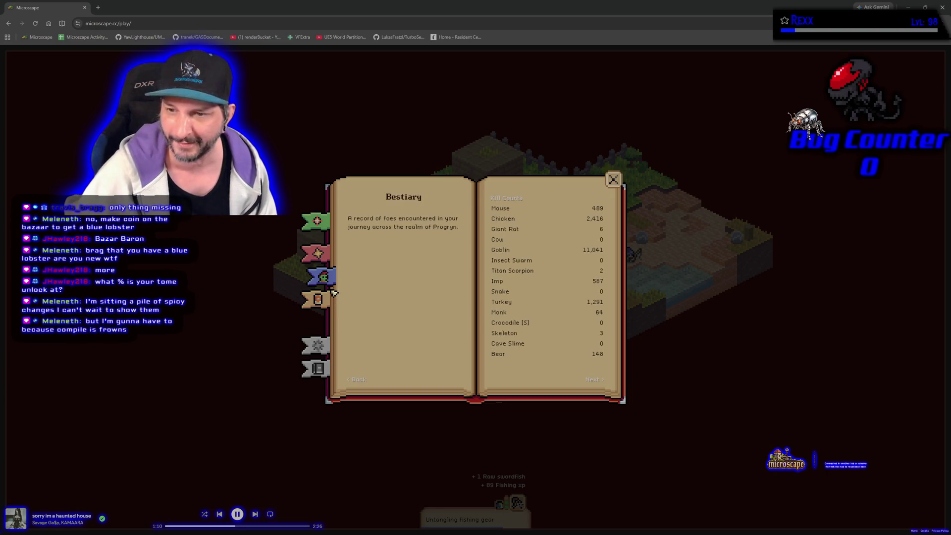
{"action": "left_click", "coordinate": [323, 254]}
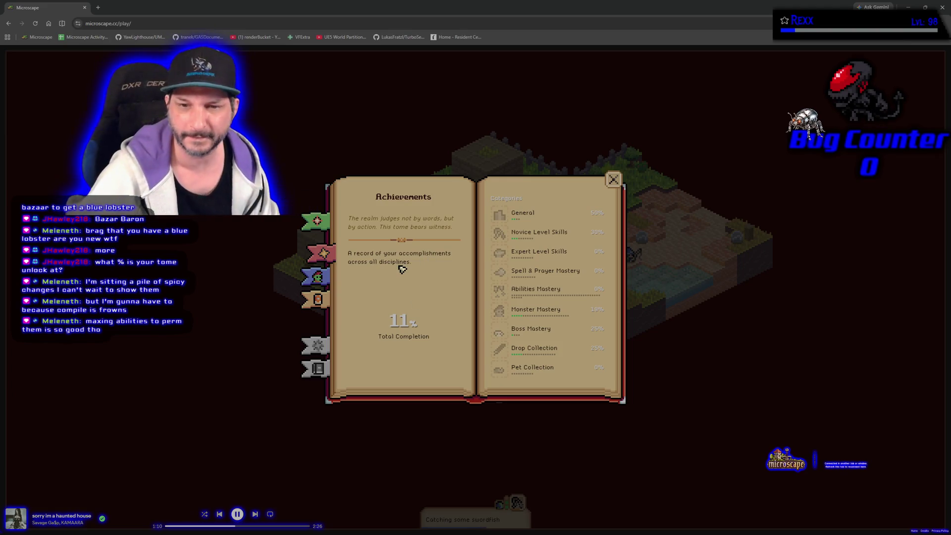
- Check Awakening Power and Rising Star rewards under General, then open Novice Level Skills achievements
{"action": "left_click", "coordinate": [534, 221]}
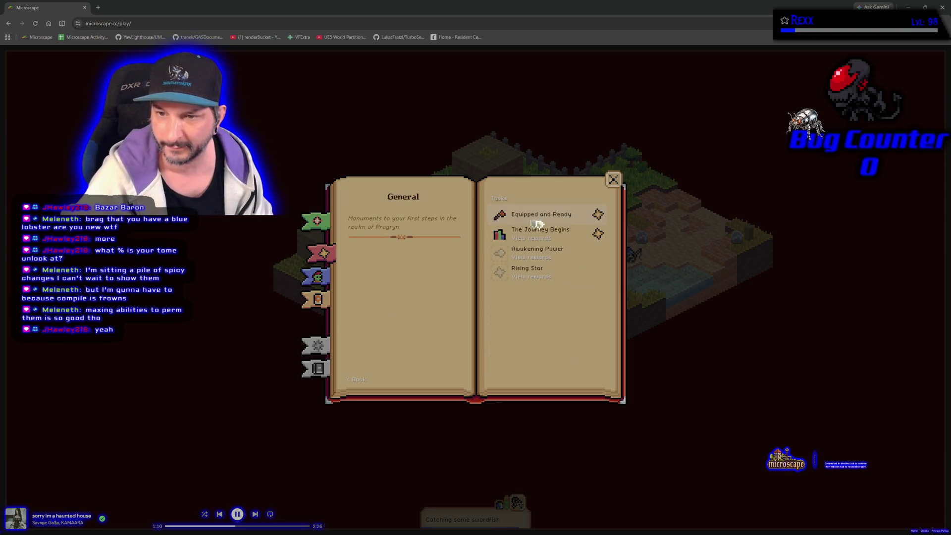
{"action": "left_click", "coordinate": [556, 257]}
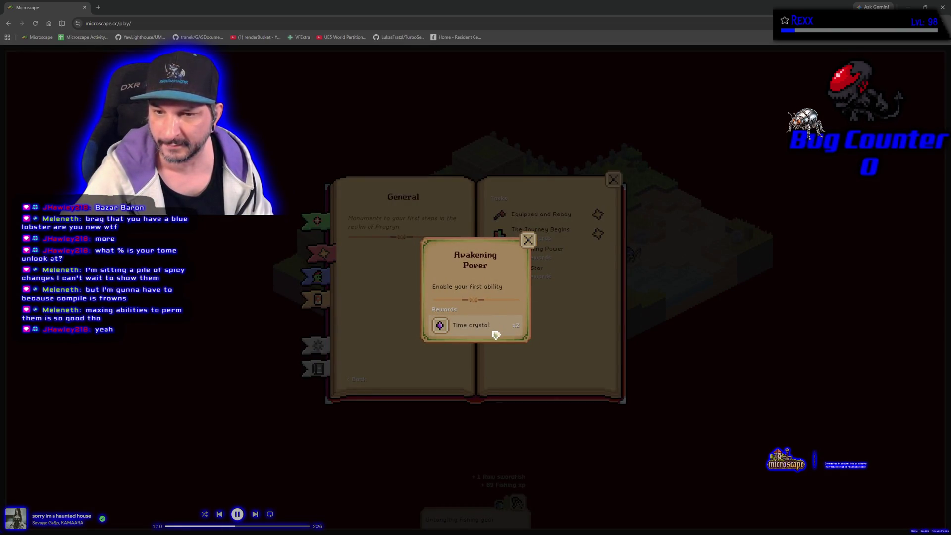
{"action": "left_click", "coordinate": [528, 239]}
{"action": "left_click", "coordinate": [544, 251]}
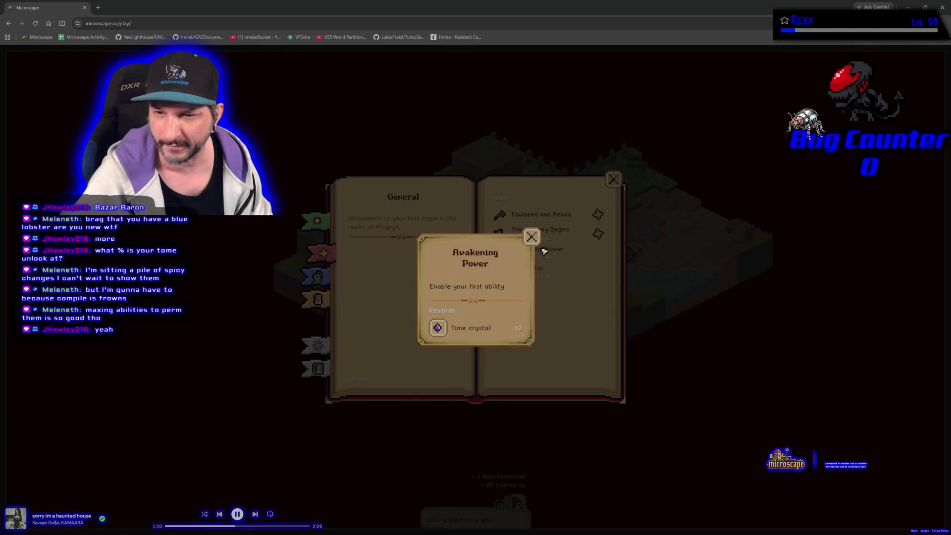
{"action": "left_click", "coordinate": [528, 240]}
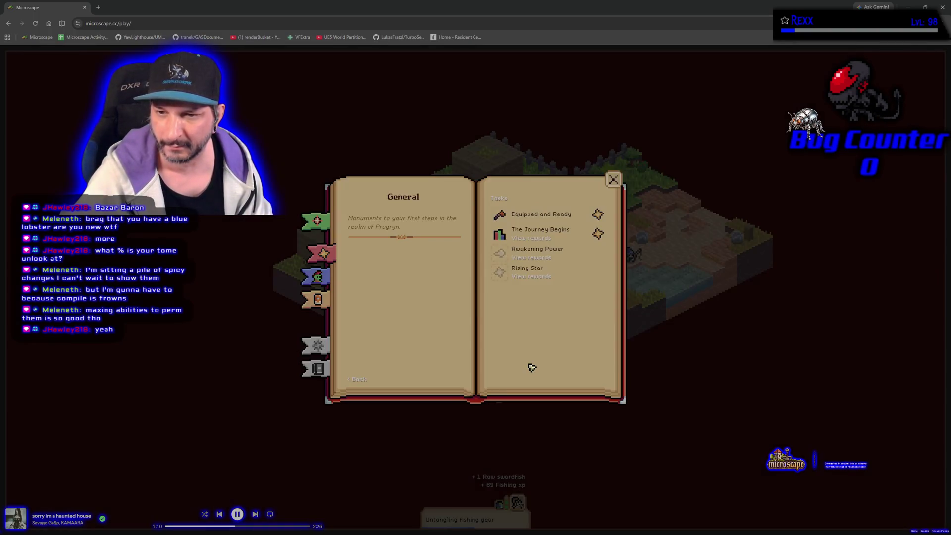
{"action": "left_click", "coordinate": [545, 279]}
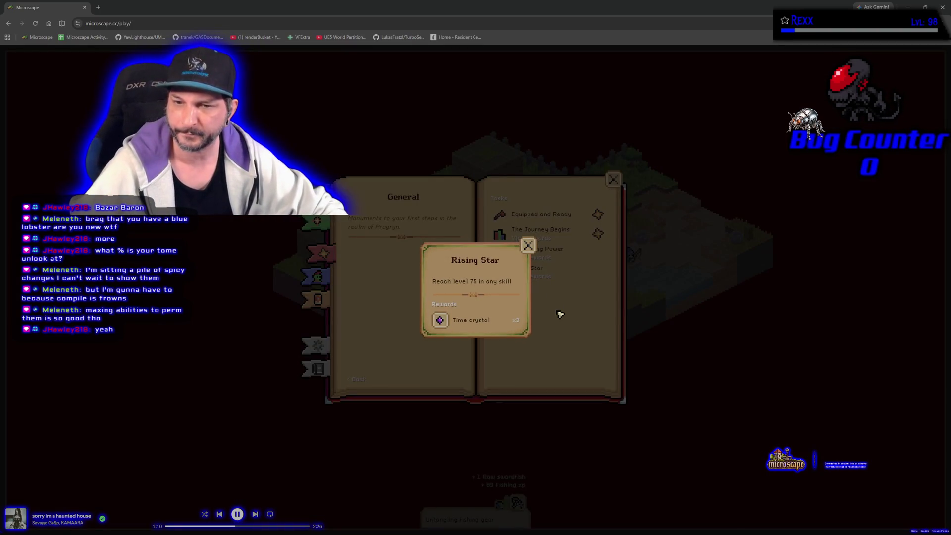
{"action": "left_click", "coordinate": [529, 244]}
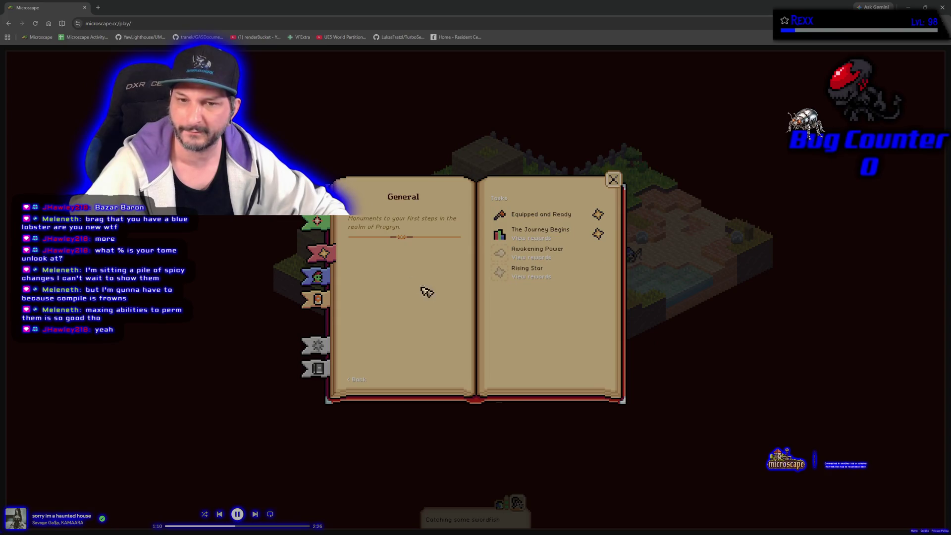
{"action": "left_click", "coordinate": [327, 261]}
{"action": "left_click", "coordinate": [548, 233]}
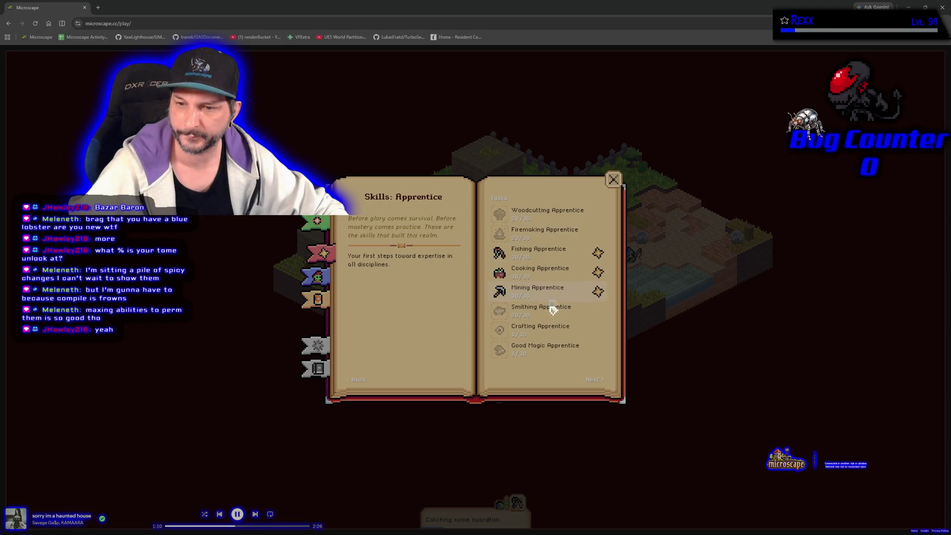
- Page through both apprentice skill task pages, then return to the achievement categories
{"action": "left_click", "coordinate": [592, 380]}
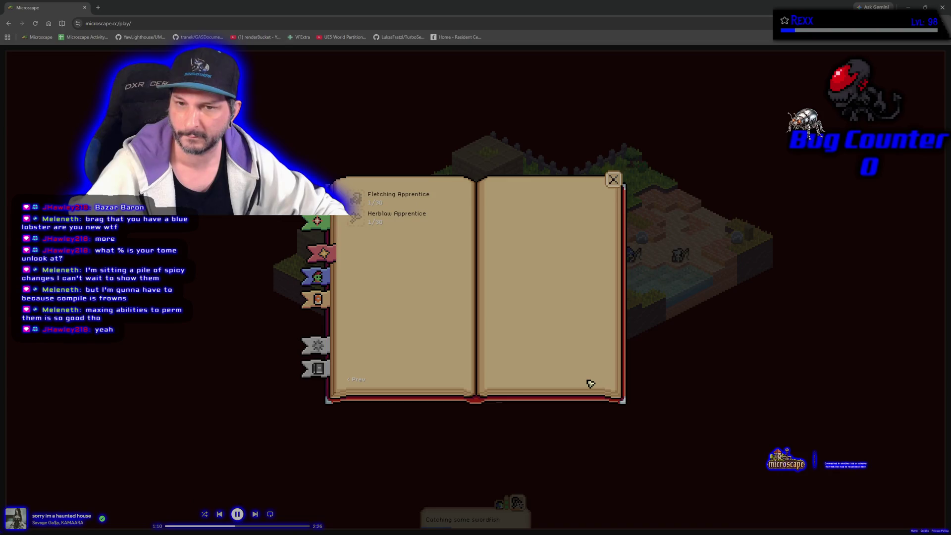
{"action": "left_click", "coordinate": [358, 380]}
{"action": "left_click", "coordinate": [359, 384]}
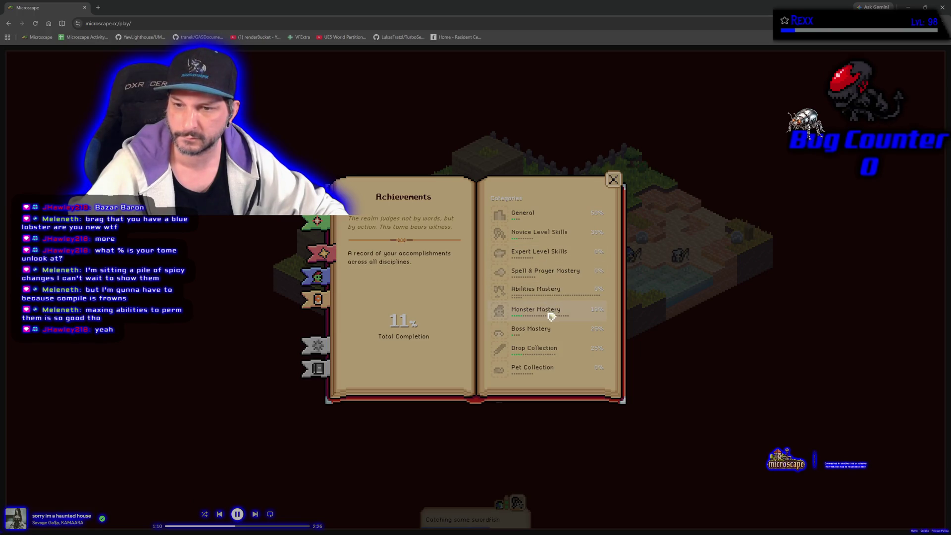
- Look over the Boss Mastery and Drop Collection tasks, then close the Tome
{"action": "left_click", "coordinate": [549, 335]}
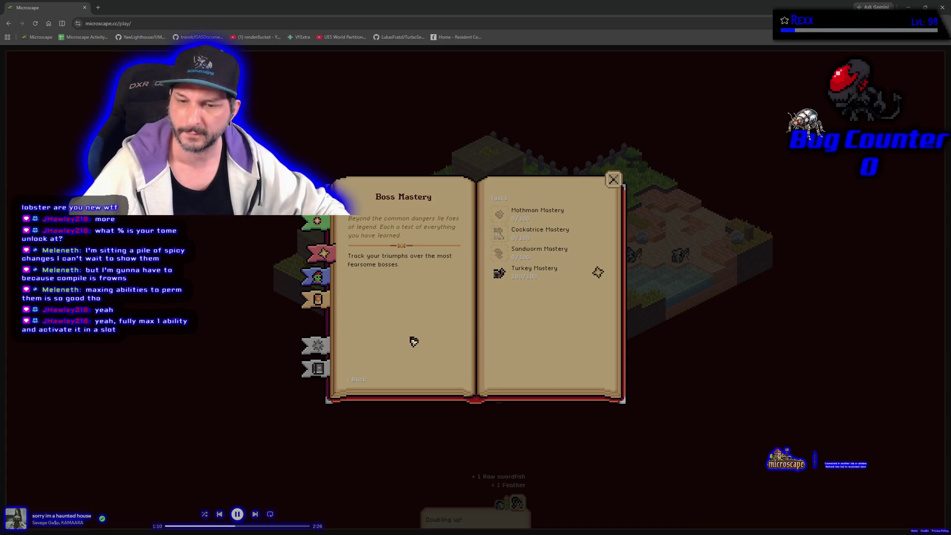
{"action": "left_click", "coordinate": [360, 384]}
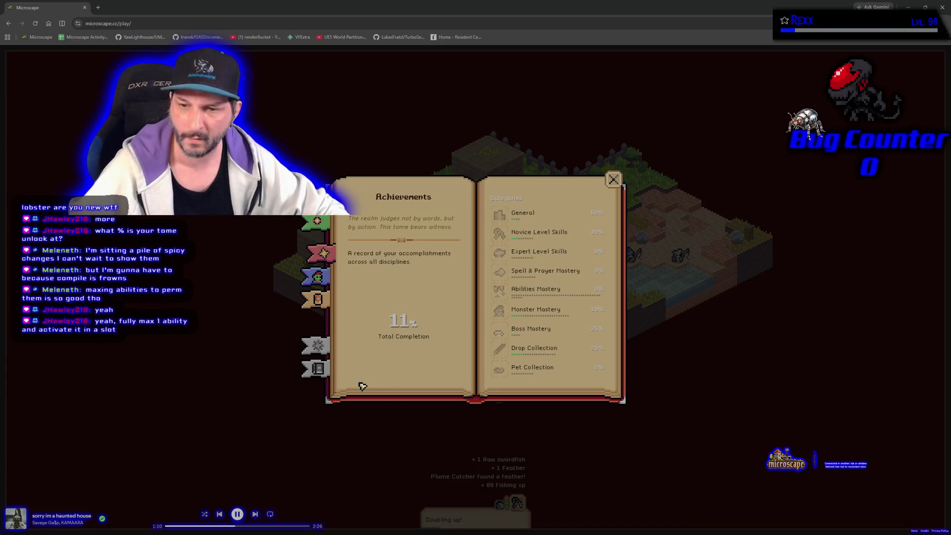
{"action": "left_click", "coordinate": [549, 348]}
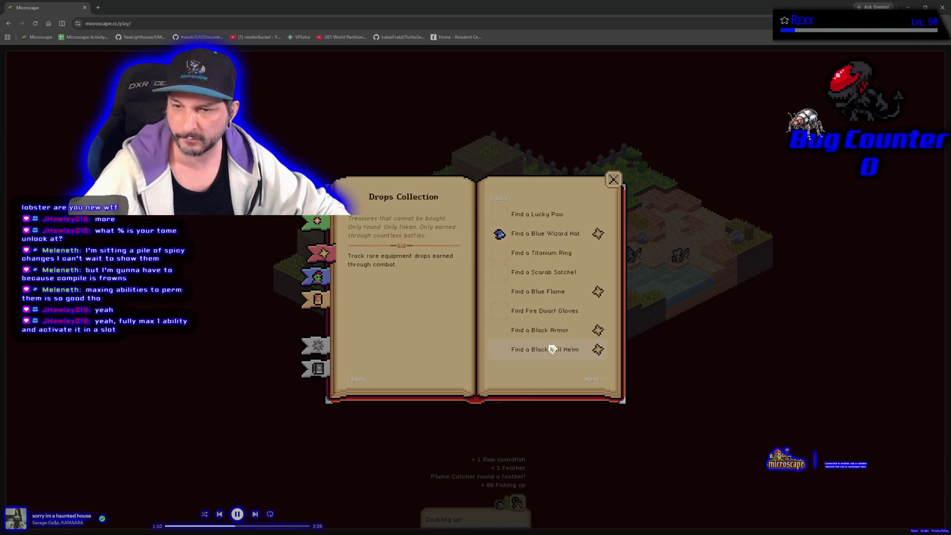
{"action": "left_click", "coordinate": [362, 382]}
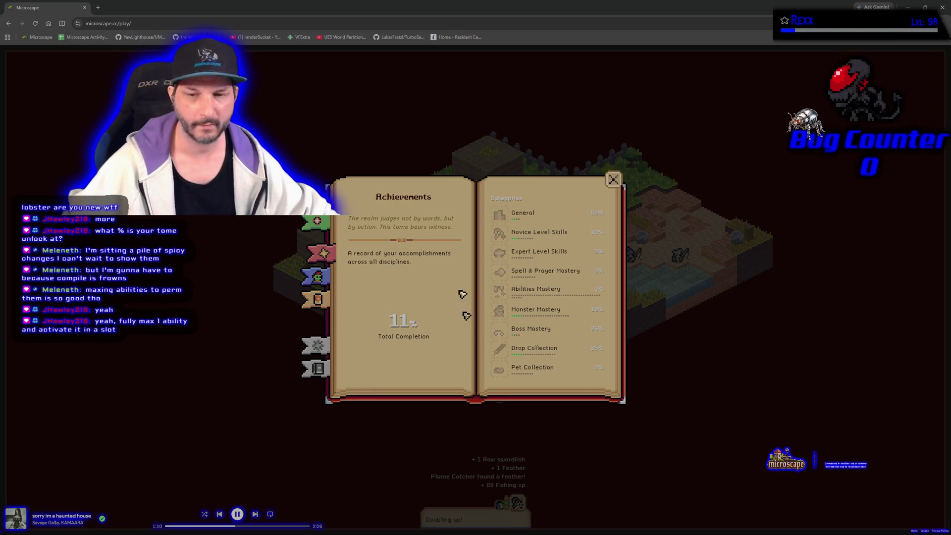
{"action": "left_click", "coordinate": [613, 179]}
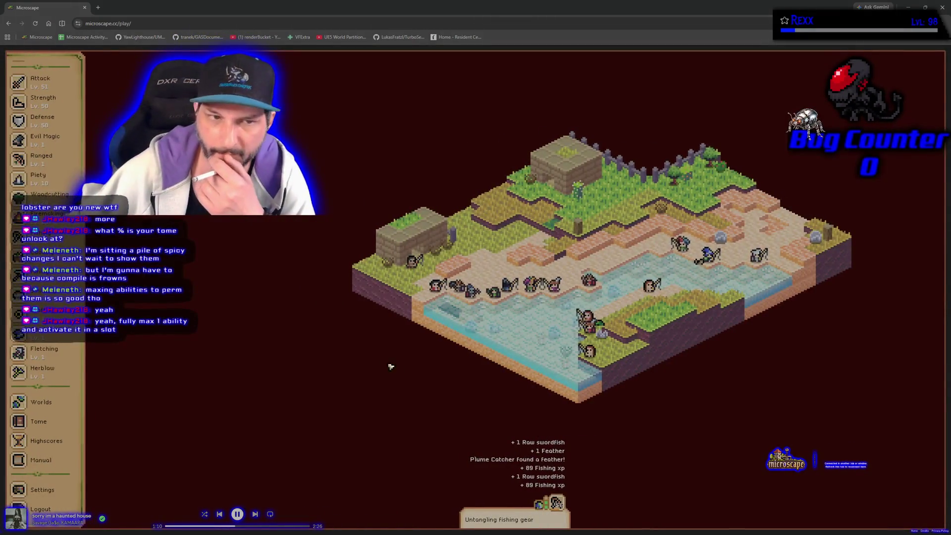
- Open the Abilities panel, view a slot's Select Ability choices, then back out to the slots
{"action": "scroll", "coordinate": [45, 277], "scroll_direction": "up", "scroll_amount": 3}
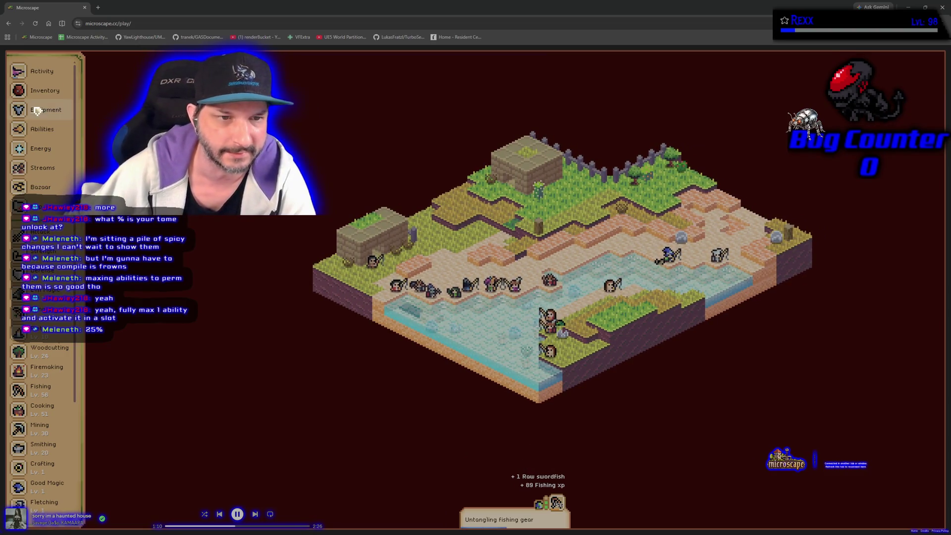
{"action": "left_click", "coordinate": [42, 129]}
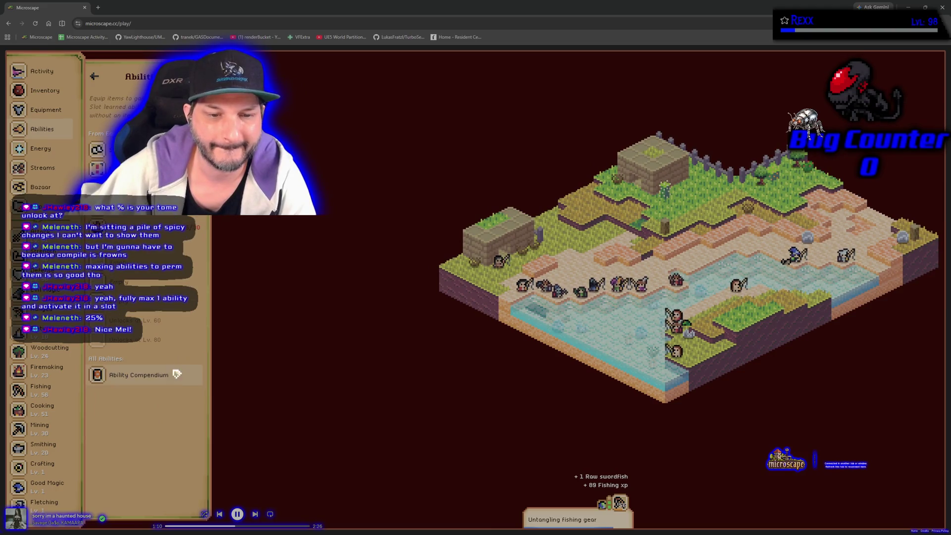
{"action": "left_click", "coordinate": [145, 269]}
{"action": "key", "text": "Escape"}
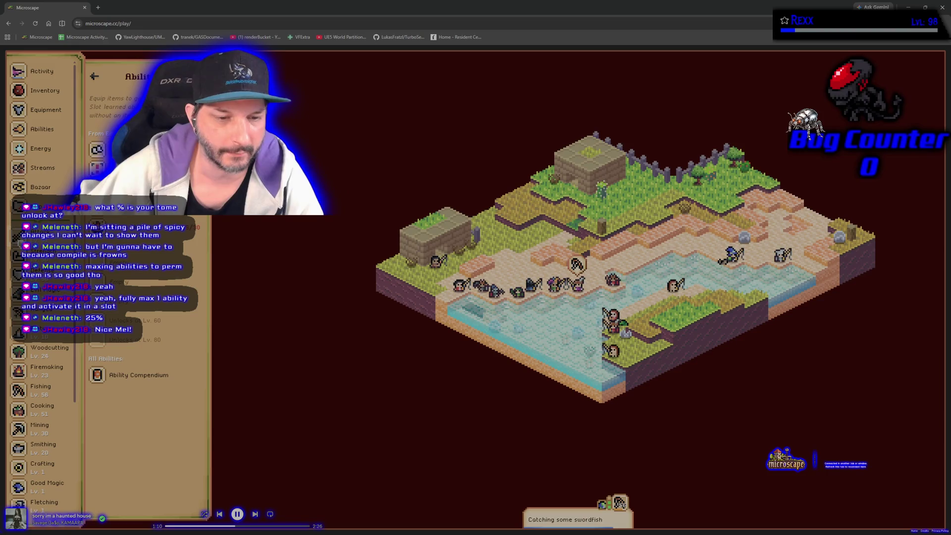
- From the Black full helm in the inventory, view its ability's Limit Break 1 requirement of Black full helms
{"action": "left_click", "coordinate": [45, 110]}
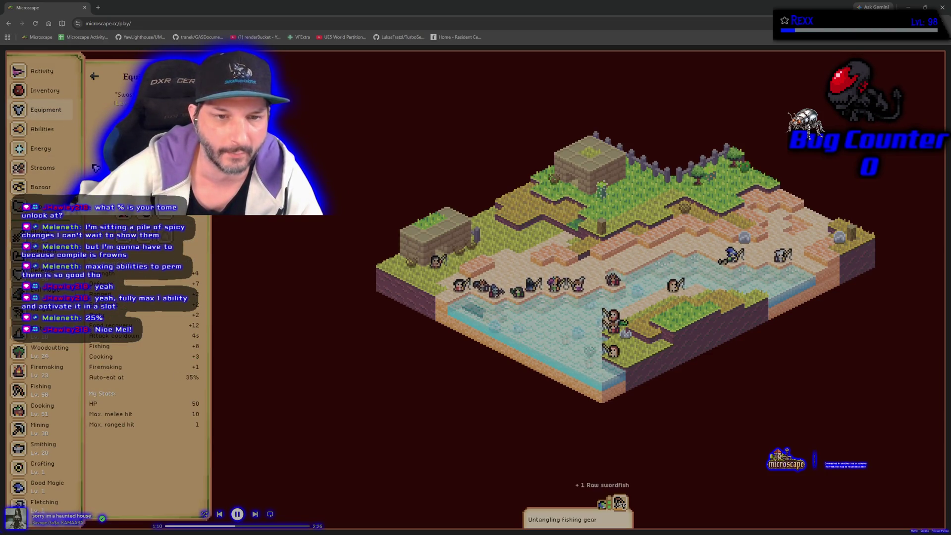
{"action": "left_click", "coordinate": [42, 110]}
{"action": "left_click", "coordinate": [39, 91]}
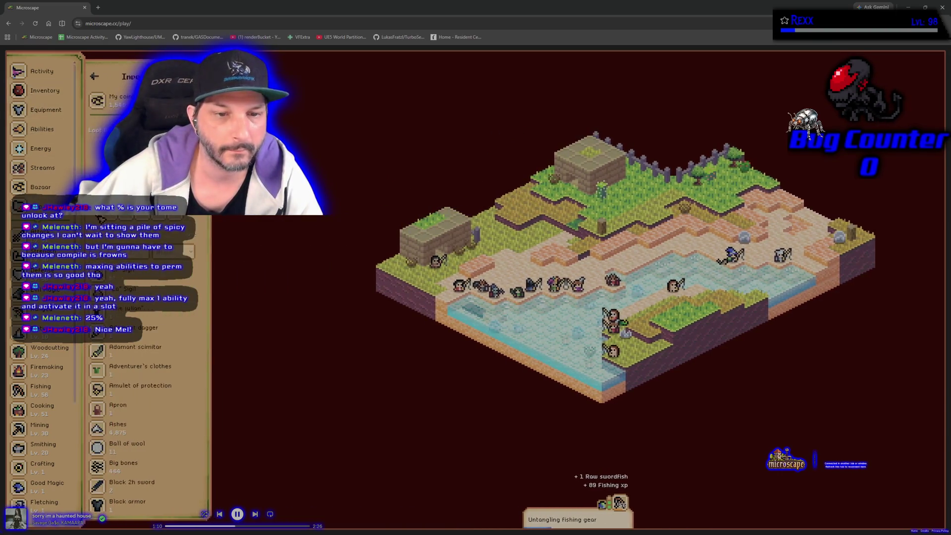
{"action": "left_click", "coordinate": [140, 338]}
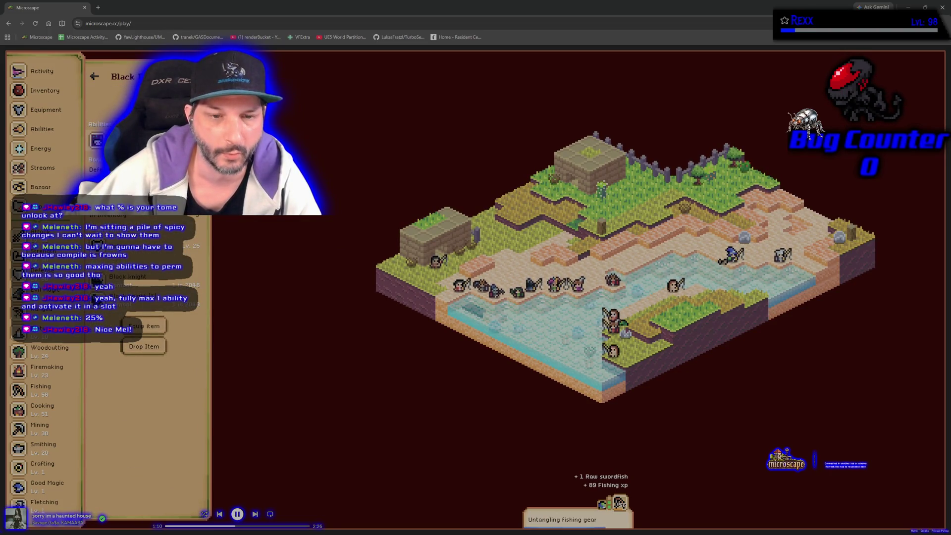
{"action": "left_click", "coordinate": [144, 326]}
{"action": "left_click", "coordinate": [238, 224]}
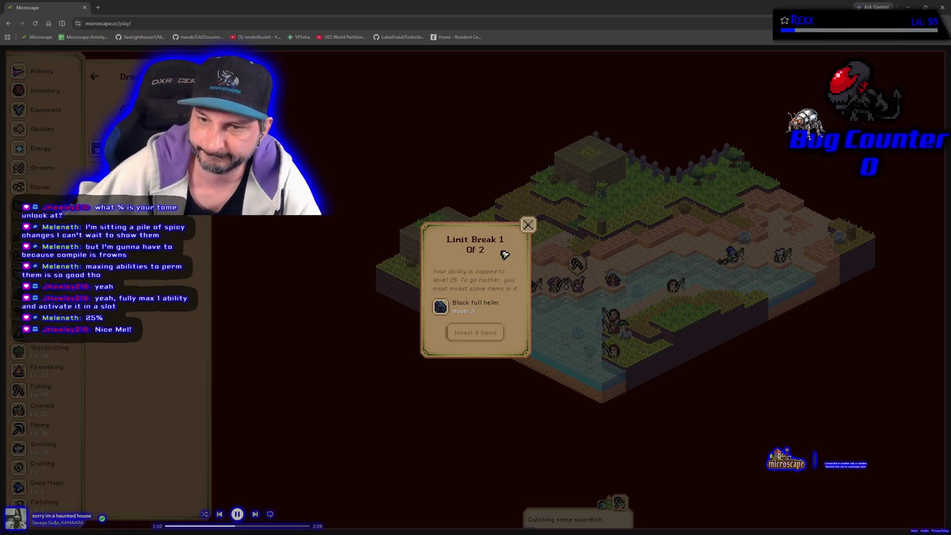
{"action": "left_click", "coordinate": [528, 226]}
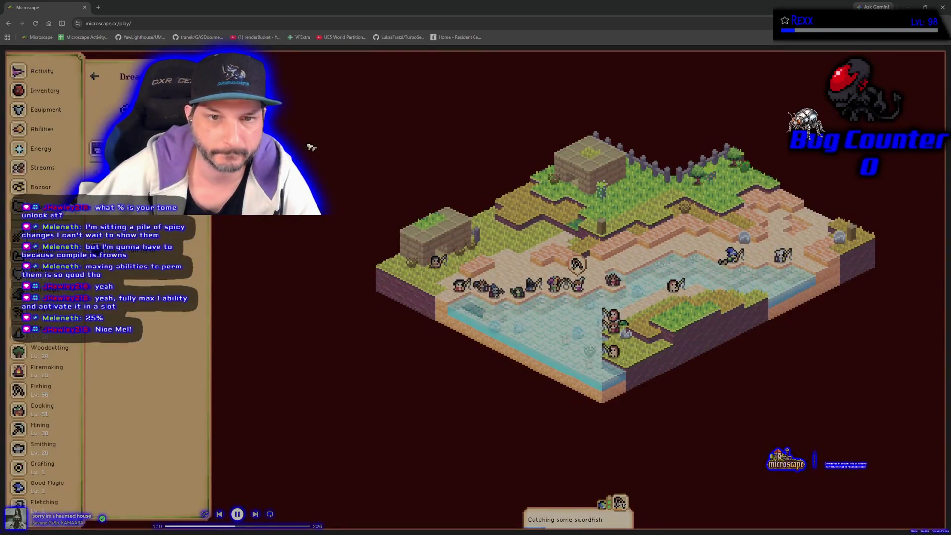
- View the Black 2h sword ability's Limit Break 2 requirement of 7 swords, then reopen the inventory list
{"action": "left_click", "coordinate": [51, 116]}
{"action": "left_click", "coordinate": [45, 91]}
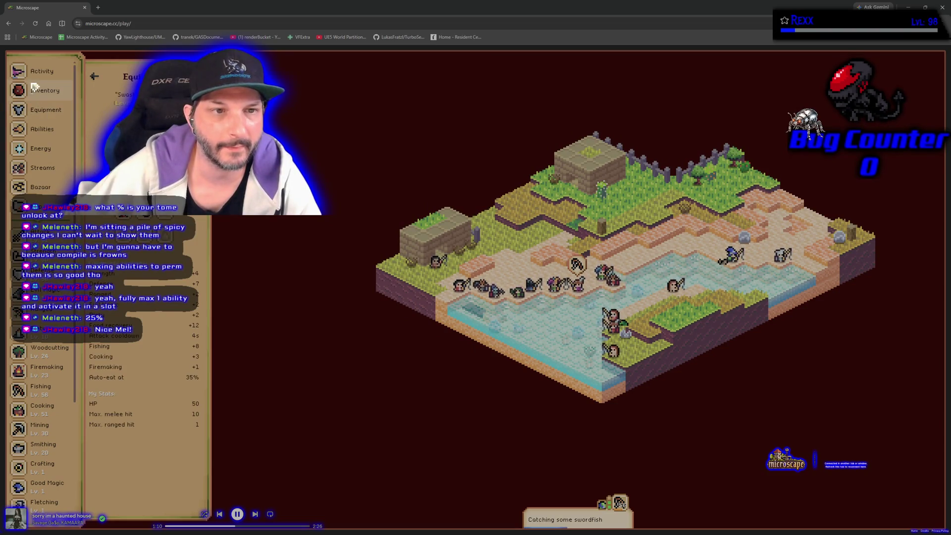
{"action": "scroll", "coordinate": [149, 419], "scroll_direction": "down", "scroll_amount": 2}
{"action": "left_click", "coordinate": [140, 353]}
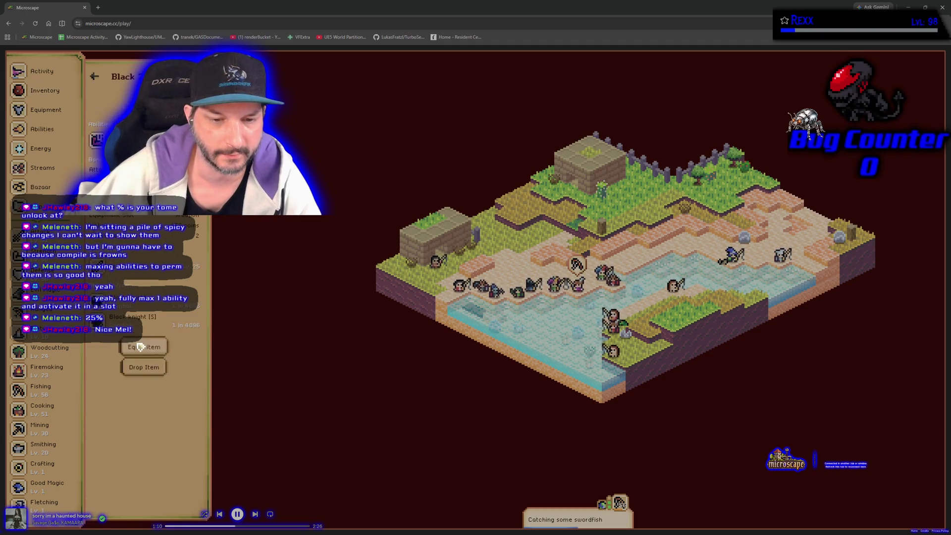
{"action": "left_click", "coordinate": [143, 346]}
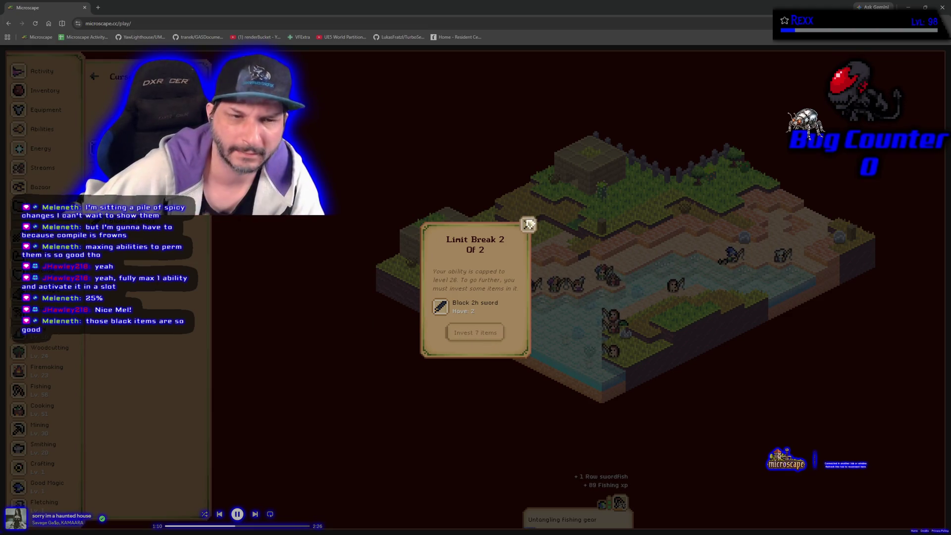
{"action": "left_click", "coordinate": [528, 225]}
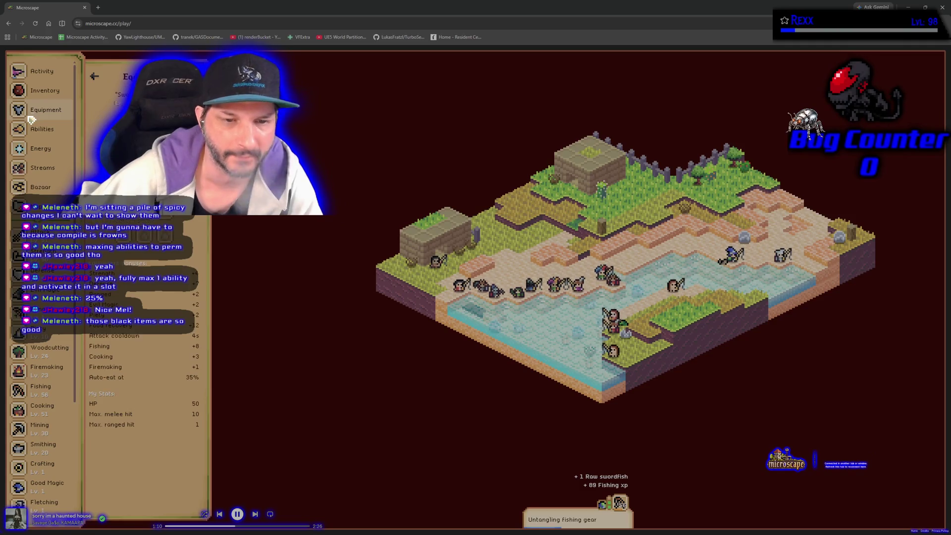
{"action": "left_click", "coordinate": [40, 91]}
- Scroll the inventory down past every item to the special items and pets, then back up
{"action": "scroll", "coordinate": [168, 387], "scroll_direction": "down", "scroll_amount": 2}
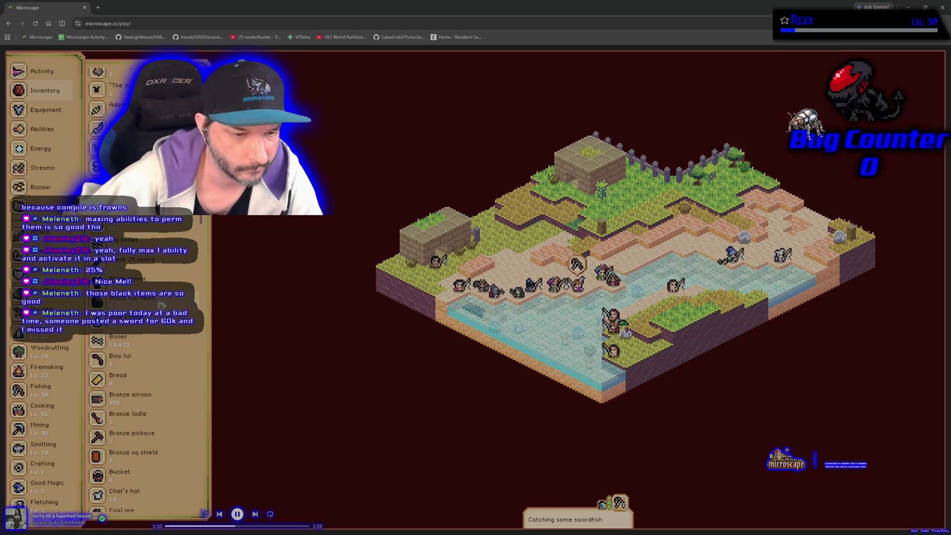
{"action": "scroll", "coordinate": [163, 325], "scroll_direction": "down", "scroll_amount": 4}
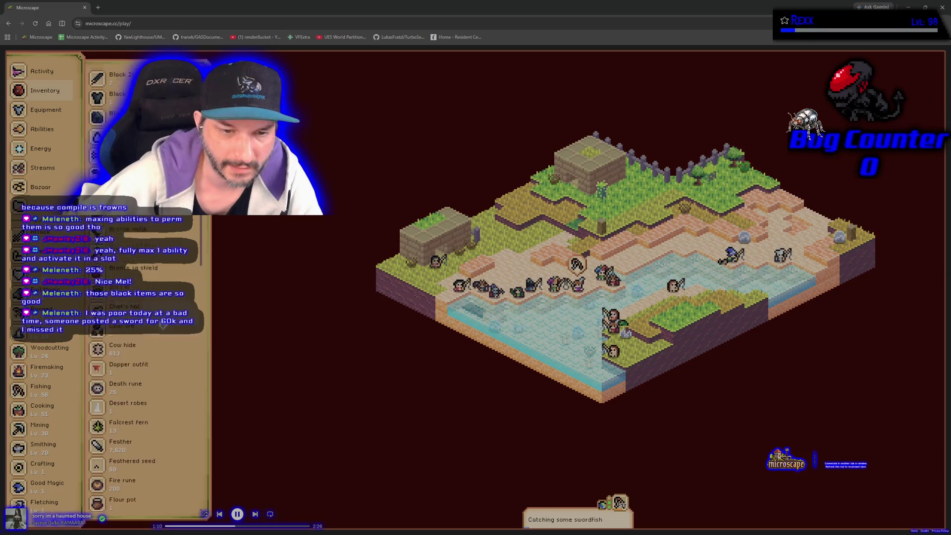
{"action": "scroll", "coordinate": [164, 325], "scroll_direction": "down", "scroll_amount": 2}
{"action": "scroll", "coordinate": [163, 325], "scroll_direction": "down", "scroll_amount": 4}
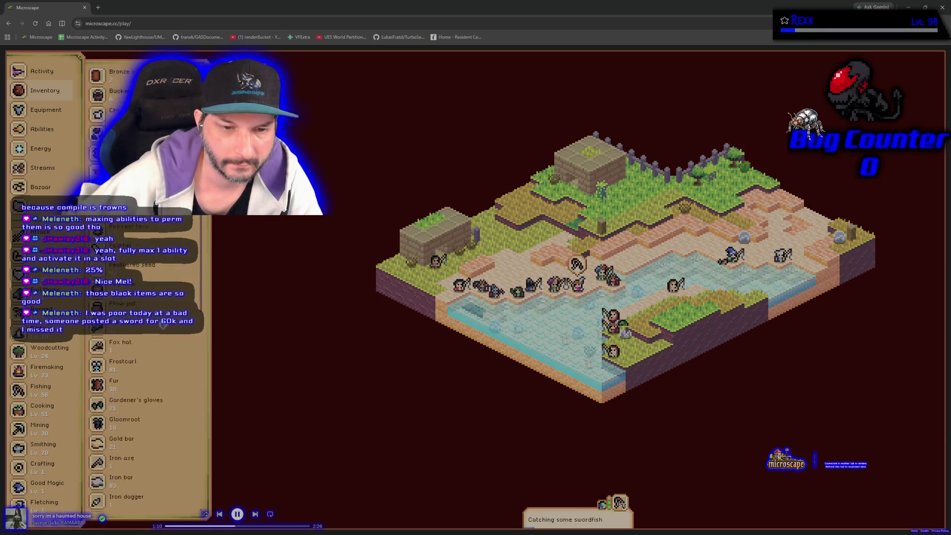
{"action": "scroll", "coordinate": [163, 325], "scroll_direction": "down", "scroll_amount": 10}
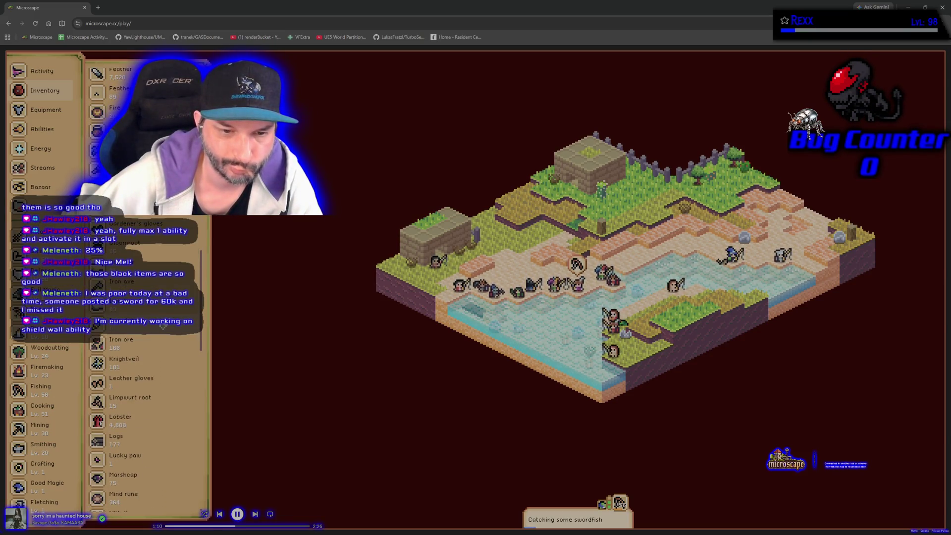
{"action": "scroll", "coordinate": [164, 325], "scroll_direction": "down", "scroll_amount": 5}
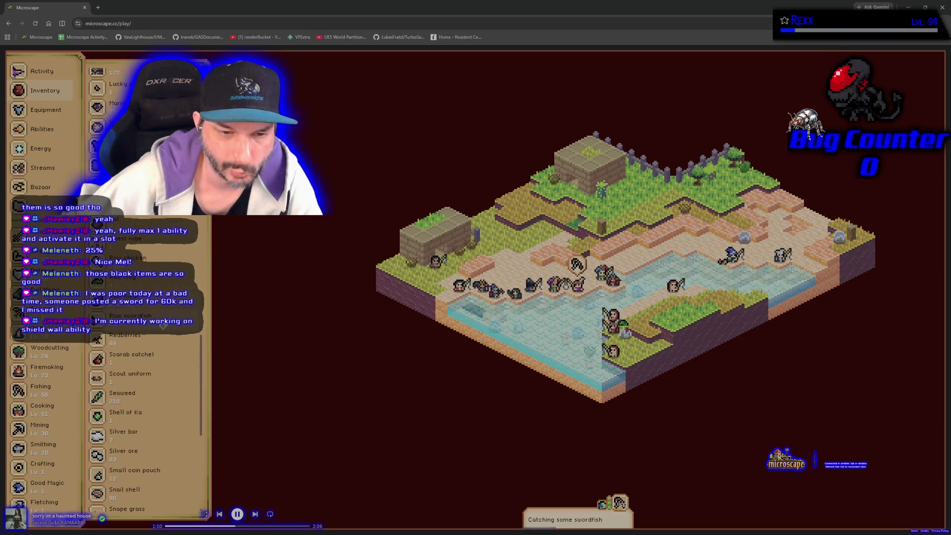
{"action": "scroll", "coordinate": [164, 325], "scroll_direction": "down", "scroll_amount": 3}
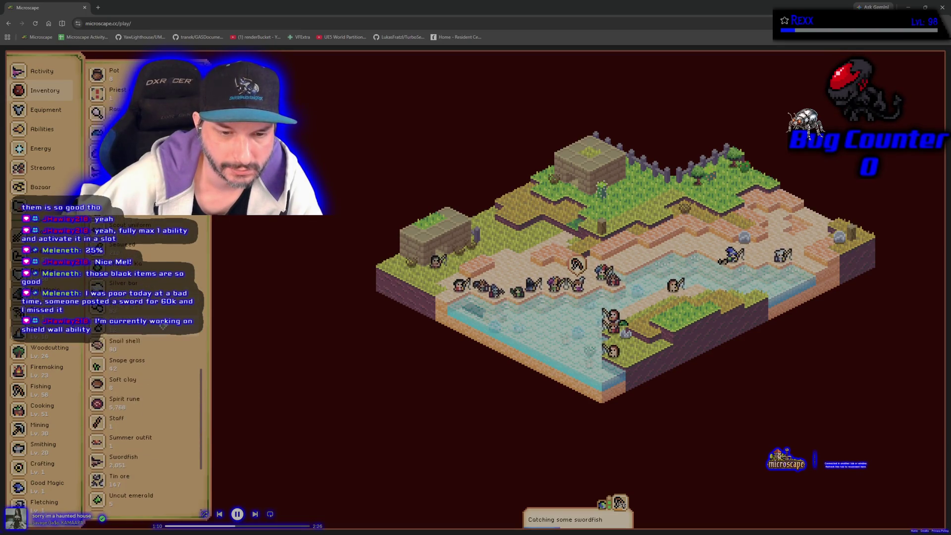
{"action": "scroll", "coordinate": [163, 325], "scroll_direction": "down", "scroll_amount": 5}
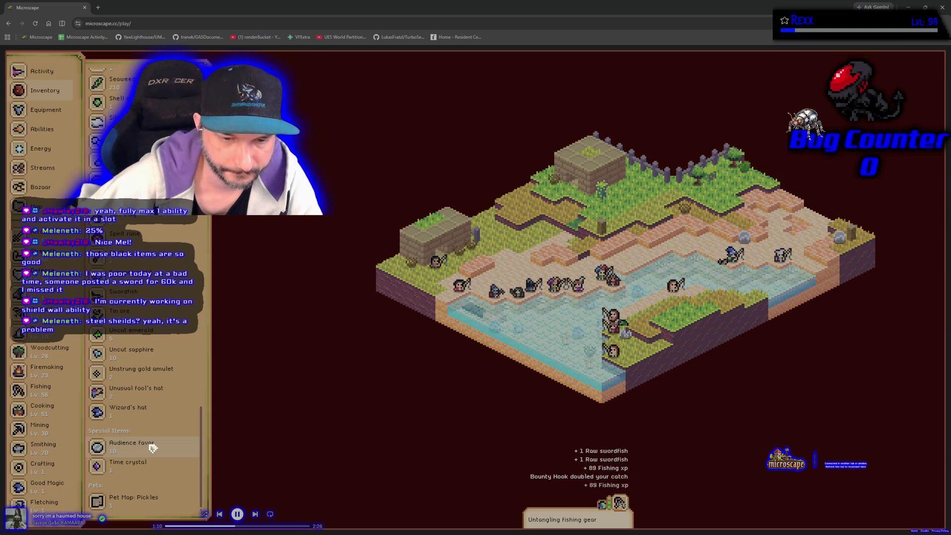
{"action": "scroll", "coordinate": [175, 313], "scroll_direction": "up", "scroll_amount": 15}
{"action": "scroll", "coordinate": [176, 312], "scroll_direction": "up", "scroll_amount": 10}
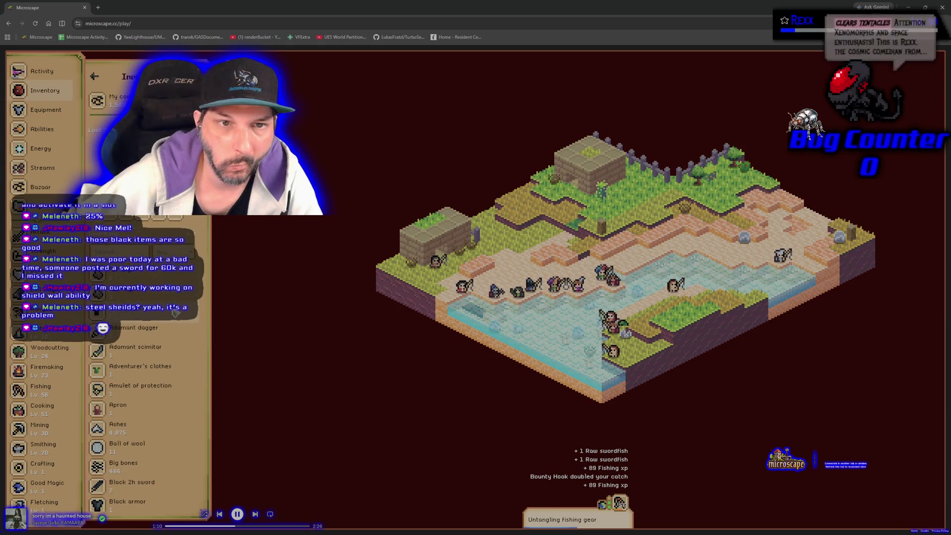
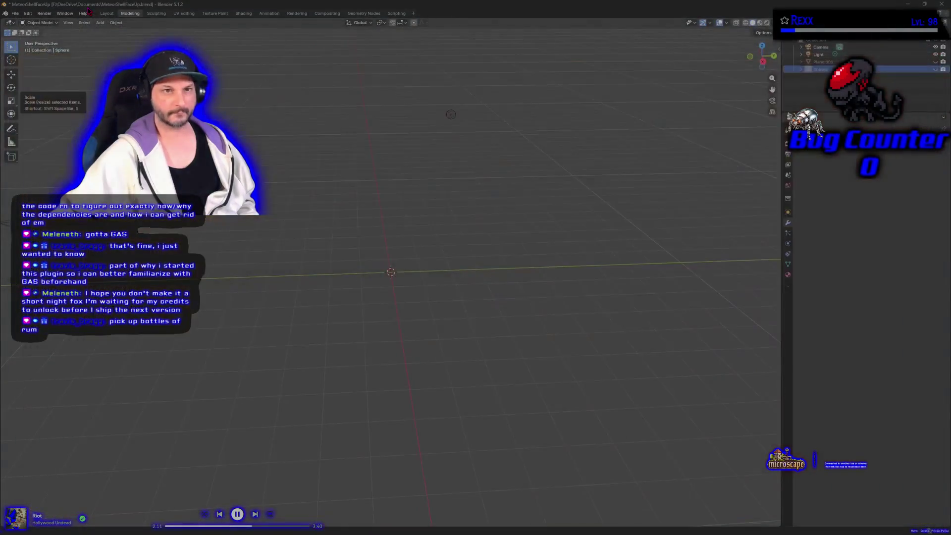
- Close the browser game to return to the MeteorShellFaceUp.blend 3D viewport
{"action": "left_click", "coordinate": [86, 8]}
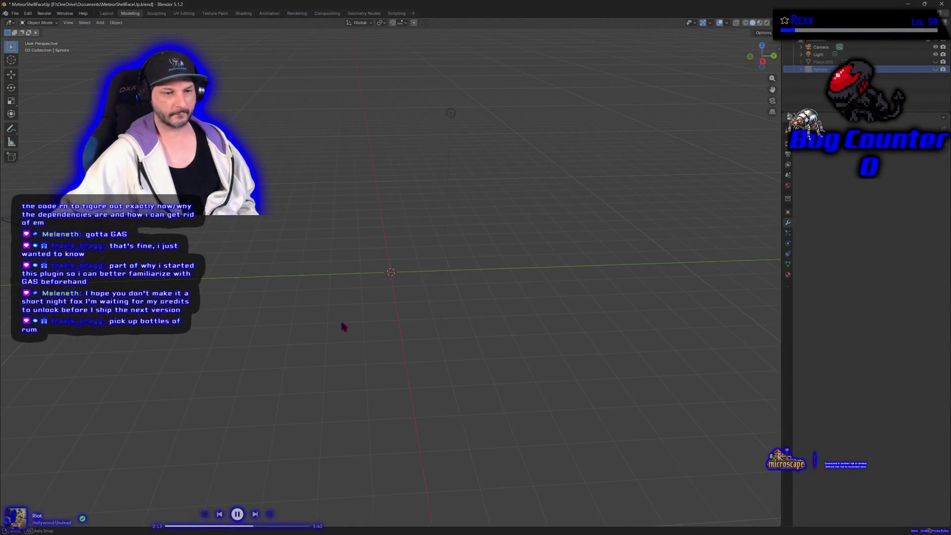
{"action": "left_click_drag", "start_coordinate": [342, 323], "coordinate": [340, 323]}
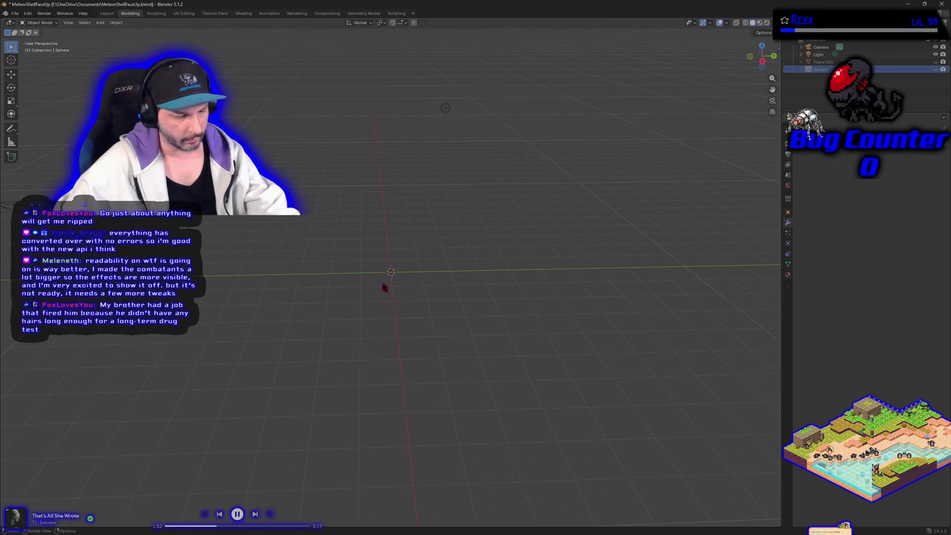
- Add a Cylinder from the Shift+A Mesh menu at the scene centre
{"action": "key", "text": "shift+a"}
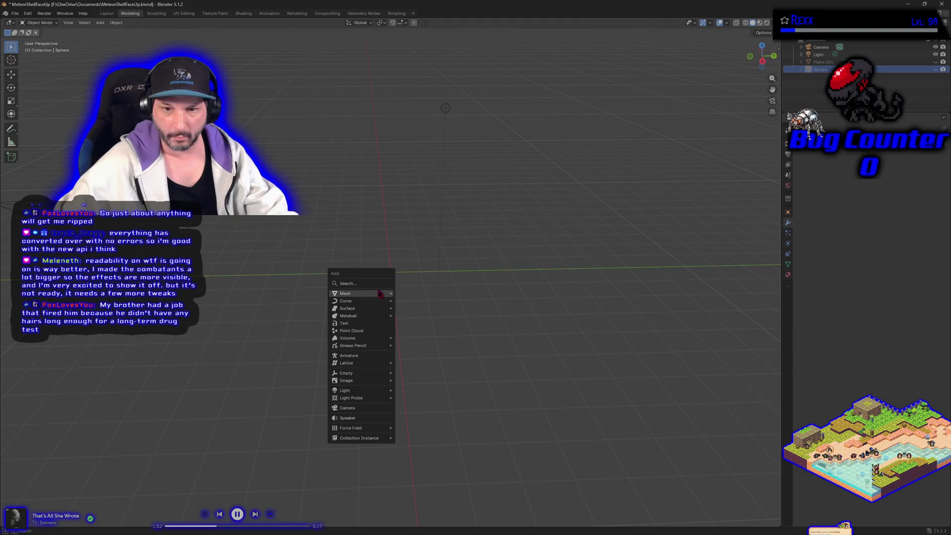
{"action": "mouse_move", "coordinate": [380, 295]}
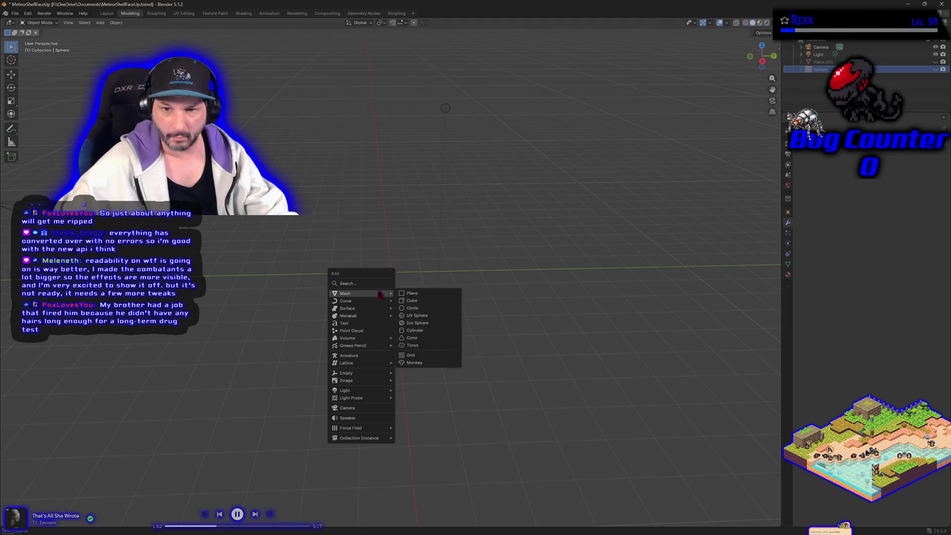
{"action": "left_click", "coordinate": [417, 331]}
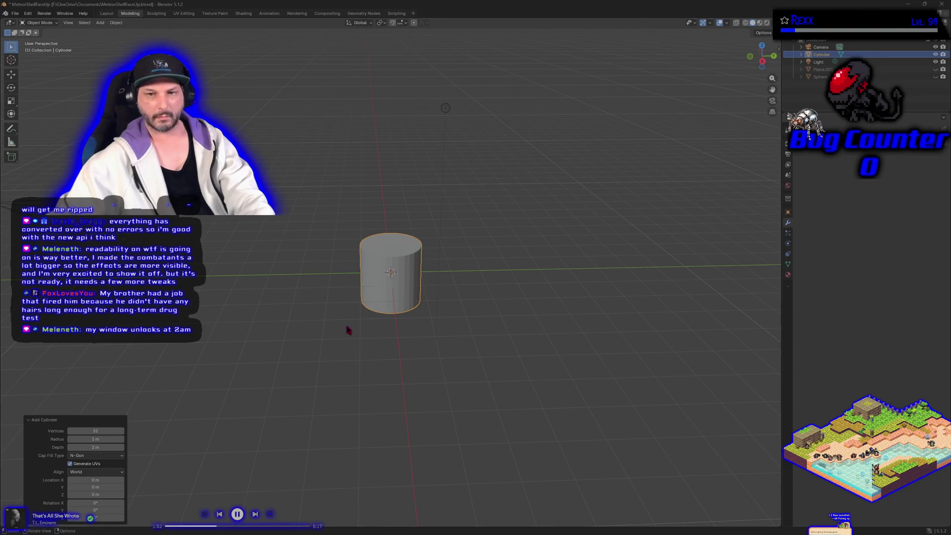
{"action": "mouse_move", "coordinate": [346, 329]}
{"action": "left_mouse_down"}
{"action": "mouse_move", "coordinate": [346, 312]}
{"action": "mouse_move", "coordinate": [456, 312]}
{"action": "mouse_move", "coordinate": [223, 336]}
{"action": "left_mouse_up"}
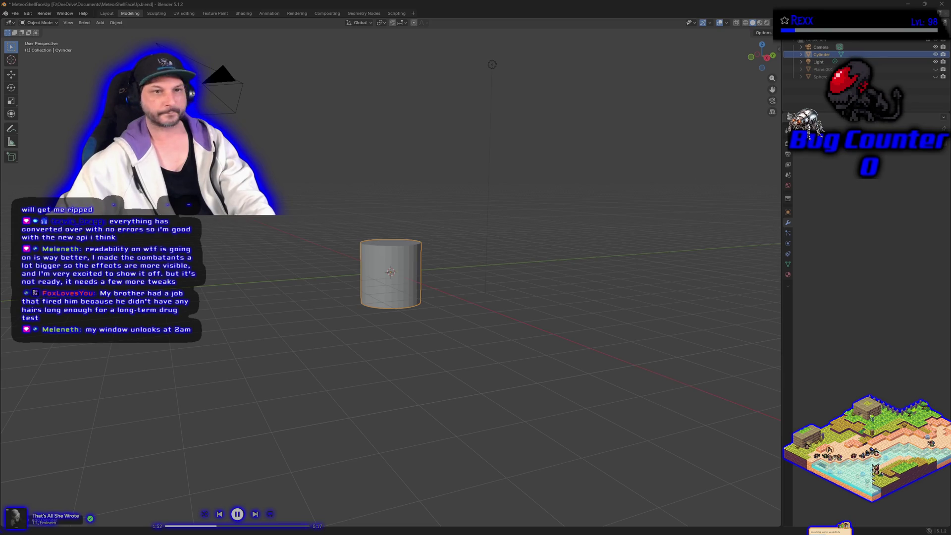
{"action": "mouse_move", "coordinate": [258, 286]}
{"action": "left_mouse_down"}
{"action": "mouse_move", "coordinate": [323, 282]}
{"action": "mouse_move", "coordinate": [325, 272]}
{"action": "mouse_move", "coordinate": [233, 259]}
{"action": "left_mouse_up"}
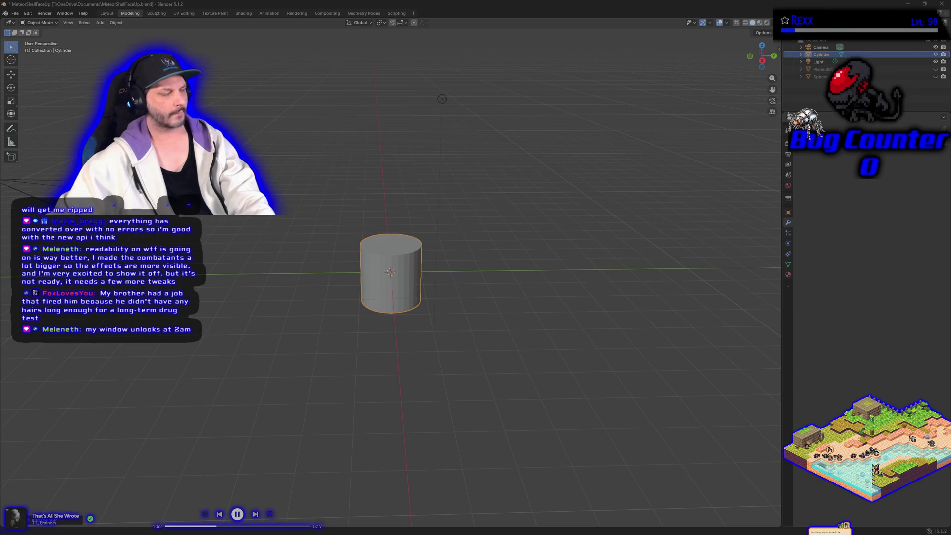
{"action": "mouse_move", "coordinate": [127, 397]}
{"action": "left_mouse_down"}
{"action": "mouse_move", "coordinate": [237, 386]}
{"action": "mouse_move", "coordinate": [175, 376]}
{"action": "mouse_move", "coordinate": [174, 363]}
{"action": "mouse_move", "coordinate": [297, 361]}
{"action": "mouse_move", "coordinate": [263, 355]}
{"action": "left_mouse_up"}
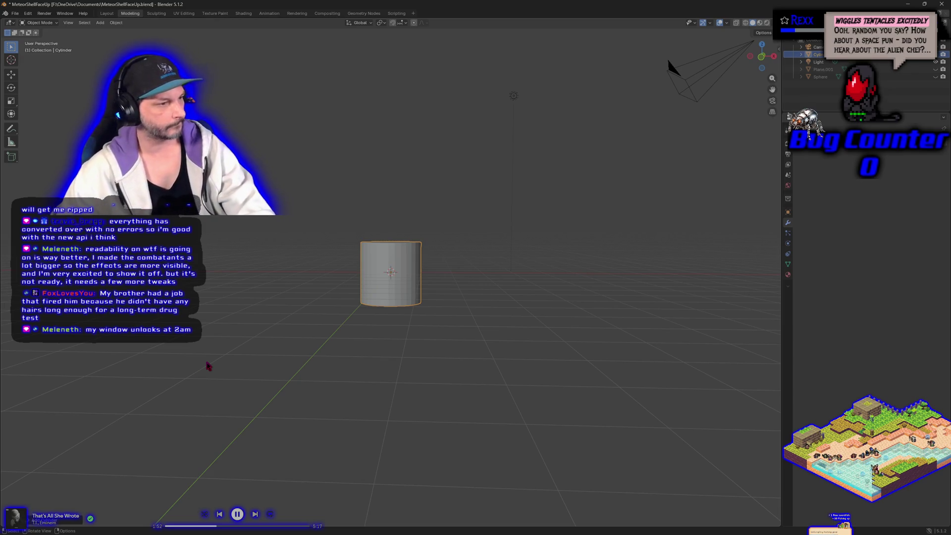
- Rotate the cylinder about 90° around the global Y axis so it lies sideways
{"action": "key", "text": "r"}
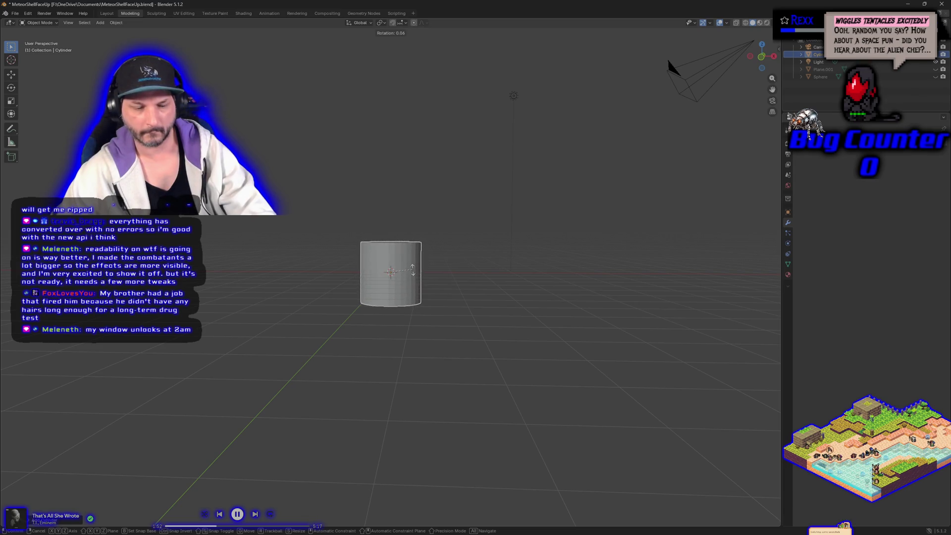
{"action": "key", "text": "y"}
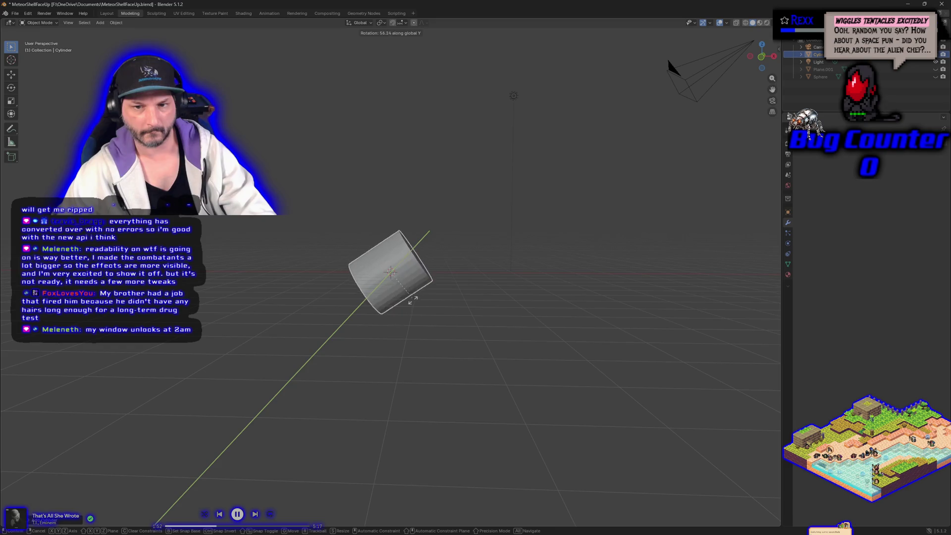
{"action": "left_click", "coordinate": [397, 327]}
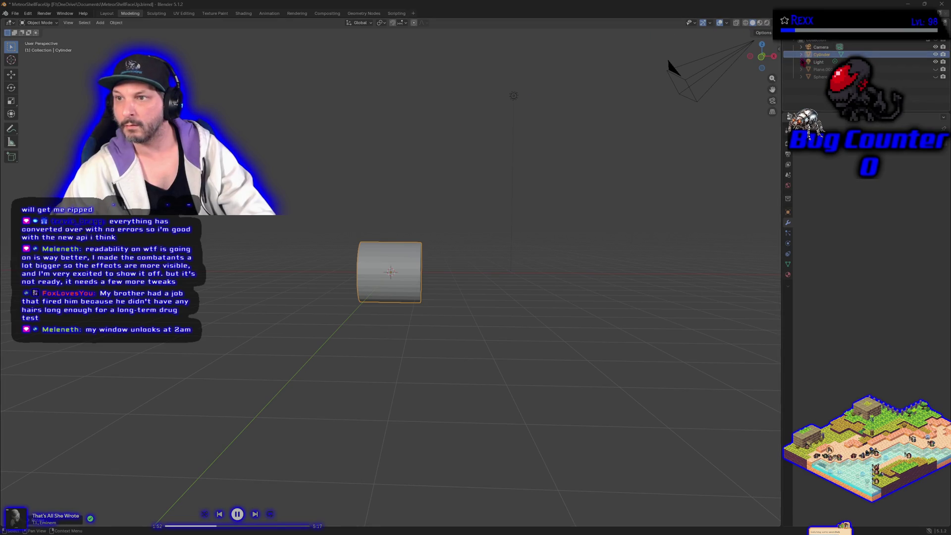
{"action": "left_click", "coordinate": [802, 55]}
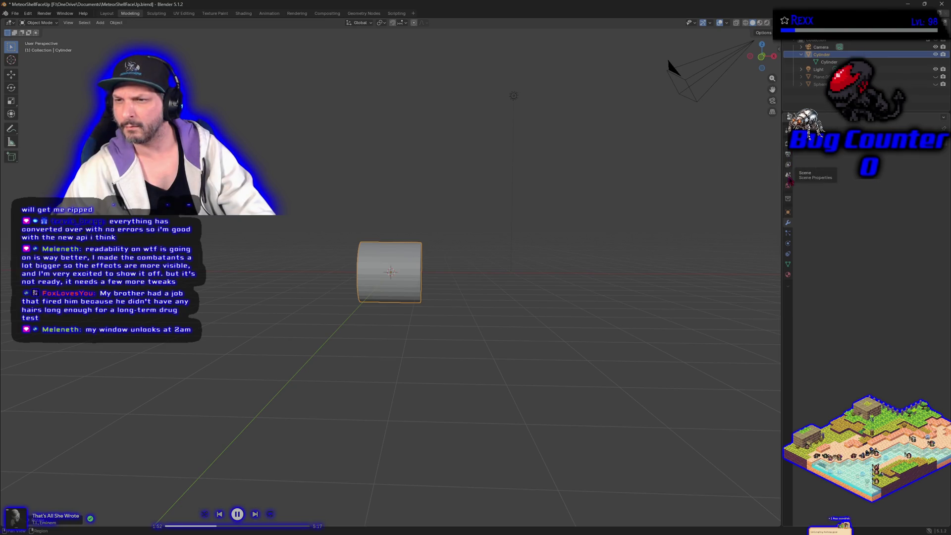
- Set the cylinder's Rotation Y to exactly 90° in the Object properties Transform panel
{"action": "left_click", "coordinate": [789, 178]}
{"action": "left_click", "coordinate": [789, 165]}
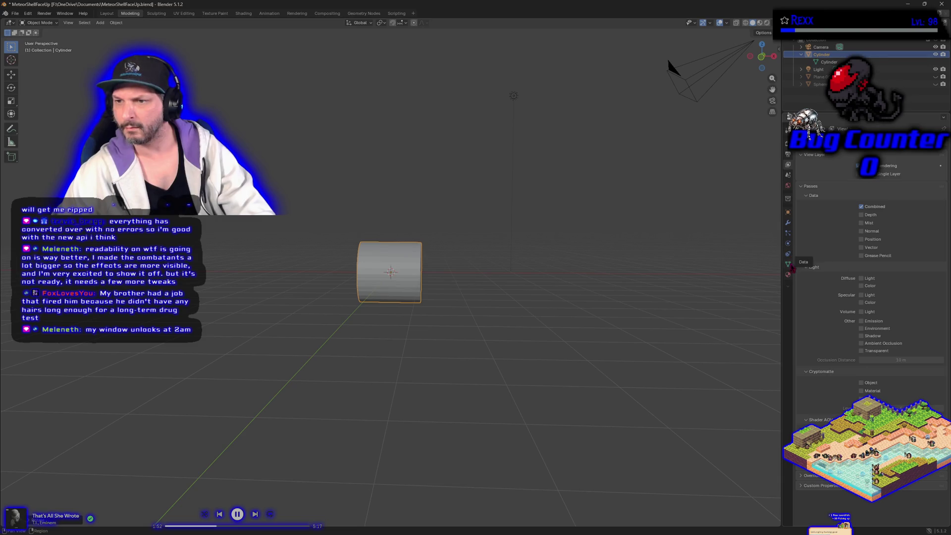
{"action": "left_click", "coordinate": [788, 212]}
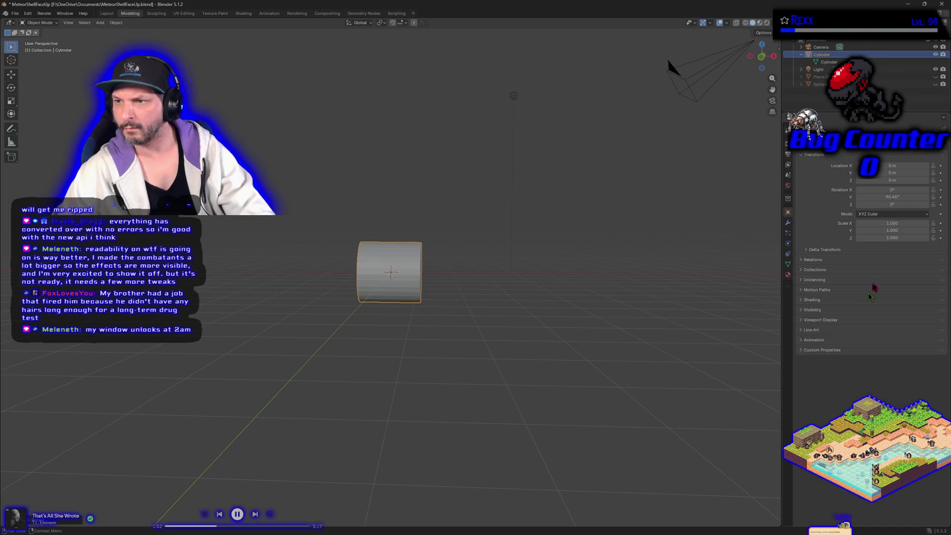
{"action": "left_click", "coordinate": [887, 197]}
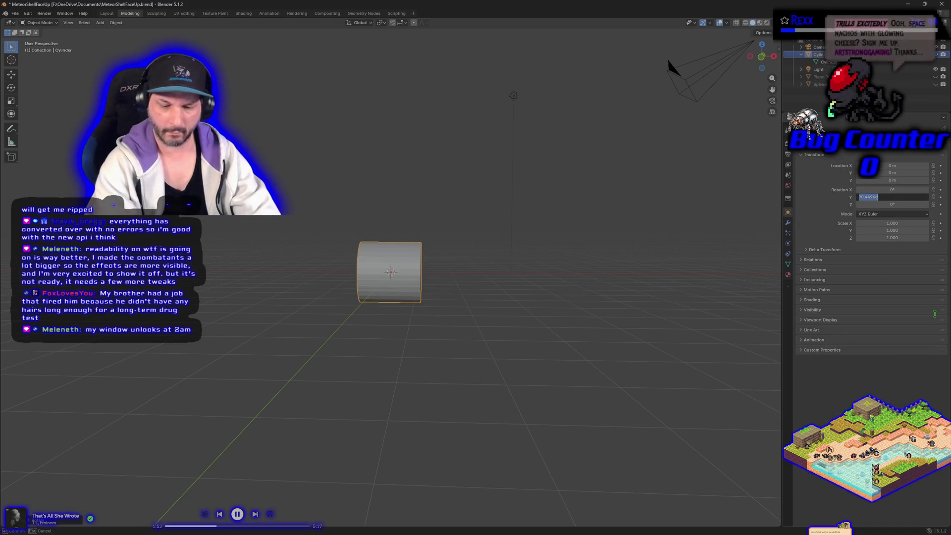
{"action": "type", "text": "90"}
{"action": "key", "text": "Return"}
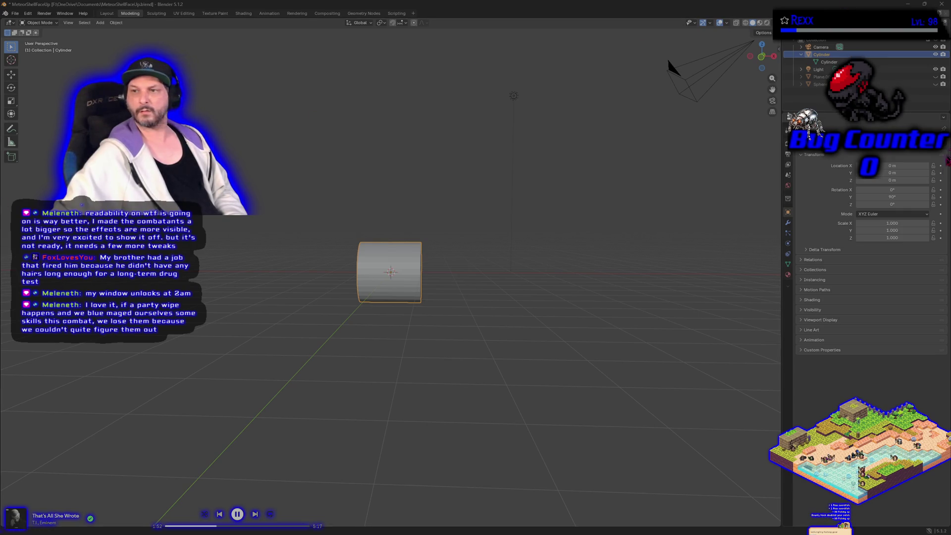
{"action": "left_click", "coordinate": [884, 164]}
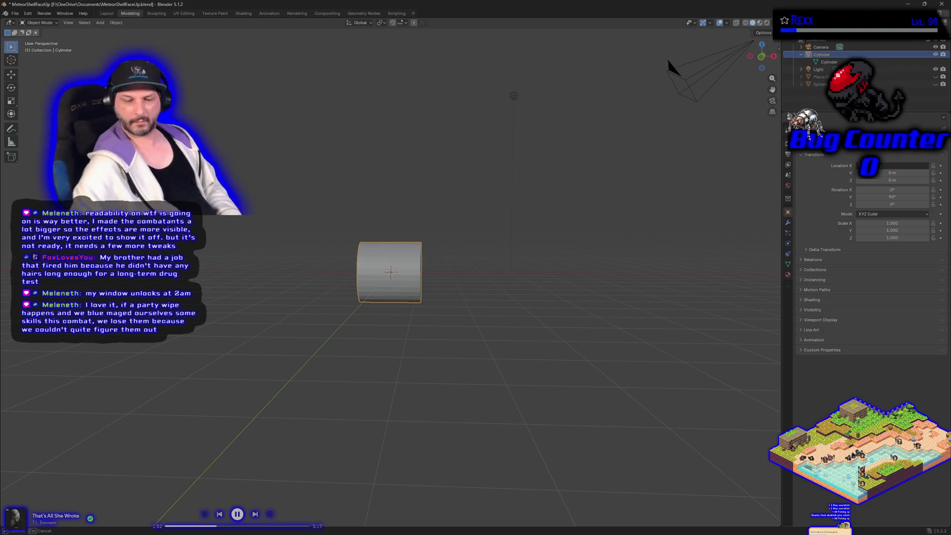
- Set the cylinder's Location X to 1.6 m and orbit around to inspect it
{"action": "type", "text": "1.6"}
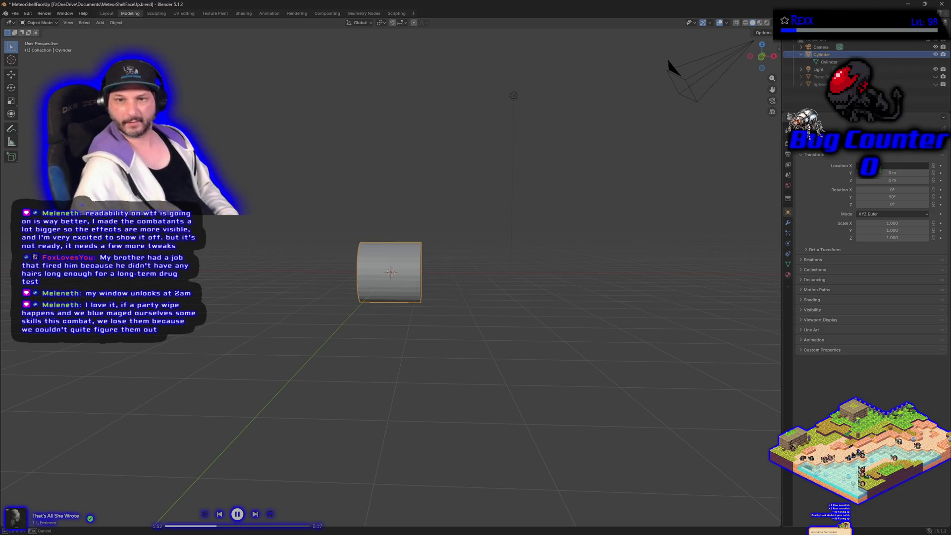
{"action": "key", "text": "Return"}
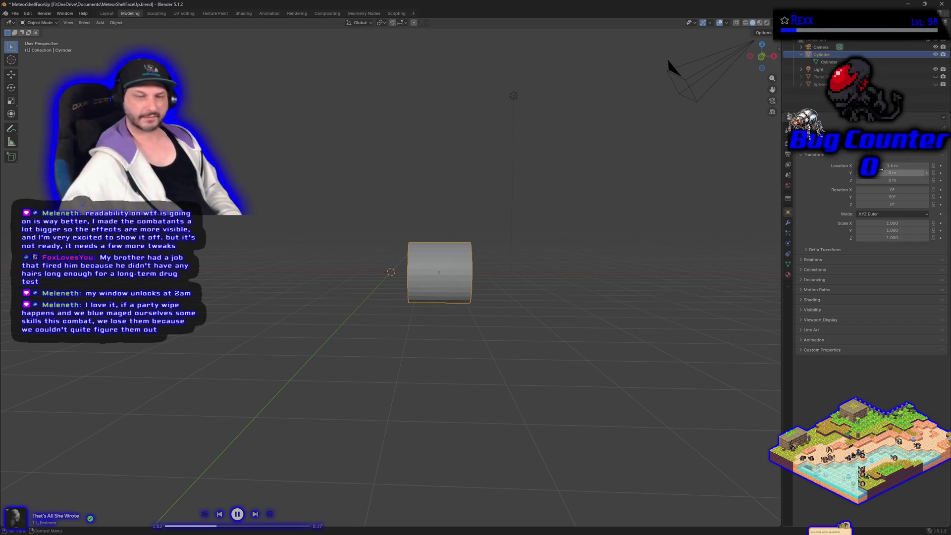
{"action": "mouse_move", "coordinate": [396, 329]}
{"action": "left_mouse_down"}
{"action": "mouse_move", "coordinate": [339, 325]}
{"action": "mouse_move", "coordinate": [394, 322]}
{"action": "mouse_move", "coordinate": [394, 331]}
{"action": "left_mouse_up"}
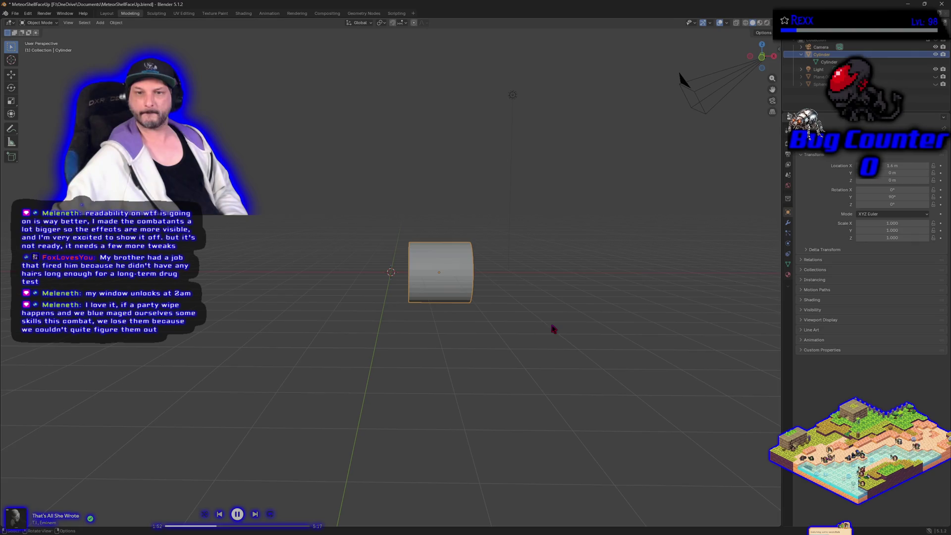
{"action": "mouse_move", "coordinate": [556, 327]}
{"action": "left_mouse_down"}
{"action": "mouse_move", "coordinate": [513, 331]}
{"action": "mouse_move", "coordinate": [542, 325]}
{"action": "mouse_move", "coordinate": [553, 337]}
{"action": "mouse_move", "coordinate": [395, 325]}
{"action": "left_mouse_up"}
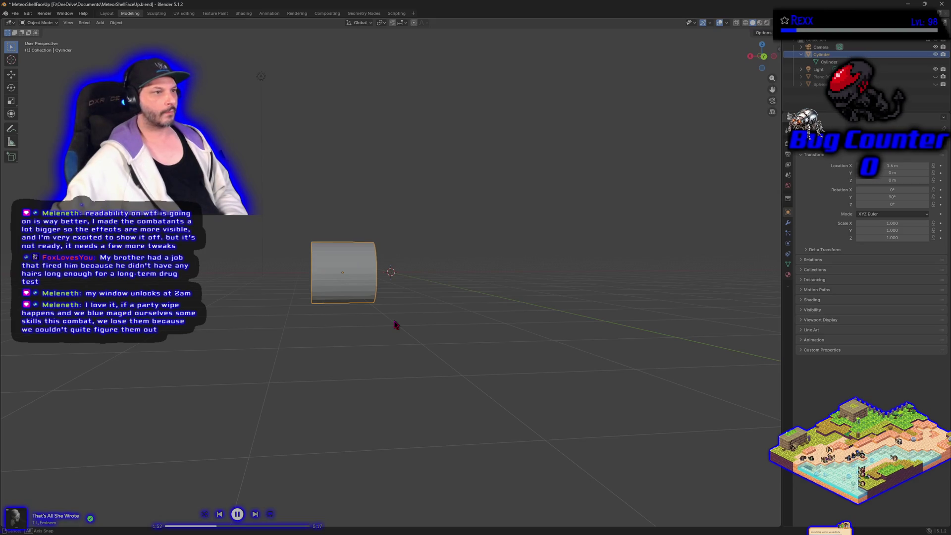
{"action": "mouse_move", "coordinate": [395, 325]}
{"action": "left_mouse_down"}
{"action": "mouse_move", "coordinate": [520, 337]}
{"action": "mouse_move", "coordinate": [554, 323]}
{"action": "left_mouse_up"}
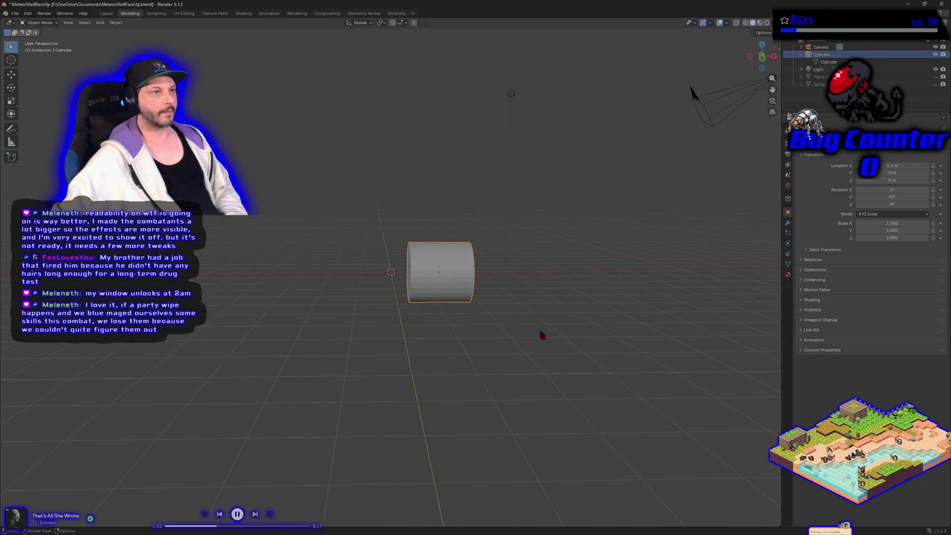
{"action": "left_click", "coordinate": [889, 166]}
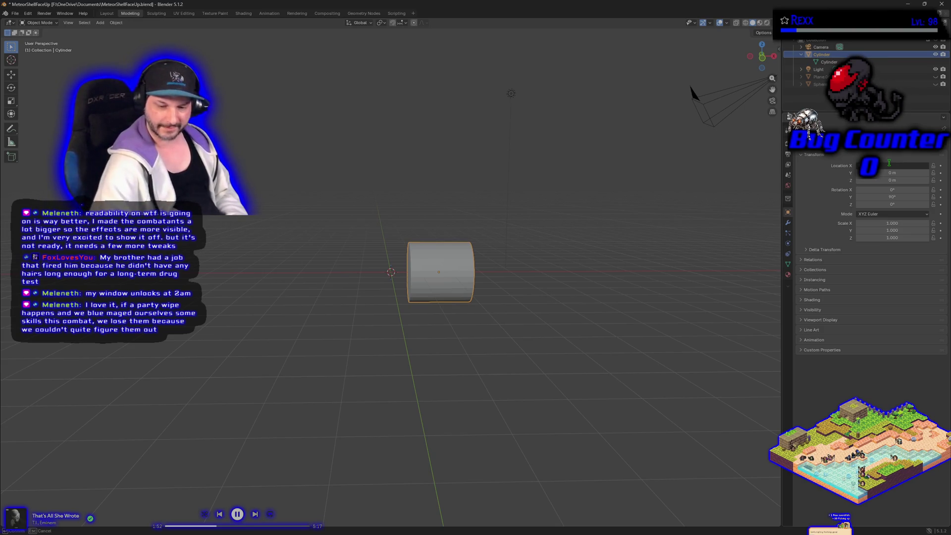
- Move the cylinder back to X 0, then to X 0.2 m, cancelling a -0.2 entry
{"action": "type", "text": "0"}
{"action": "key", "text": "Return"}
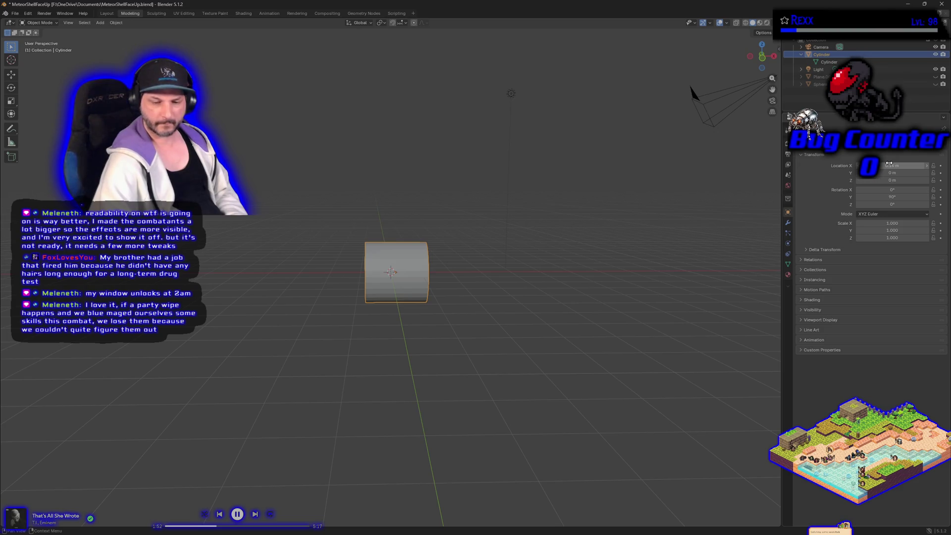
{"action": "left_click", "coordinate": [889, 165]}
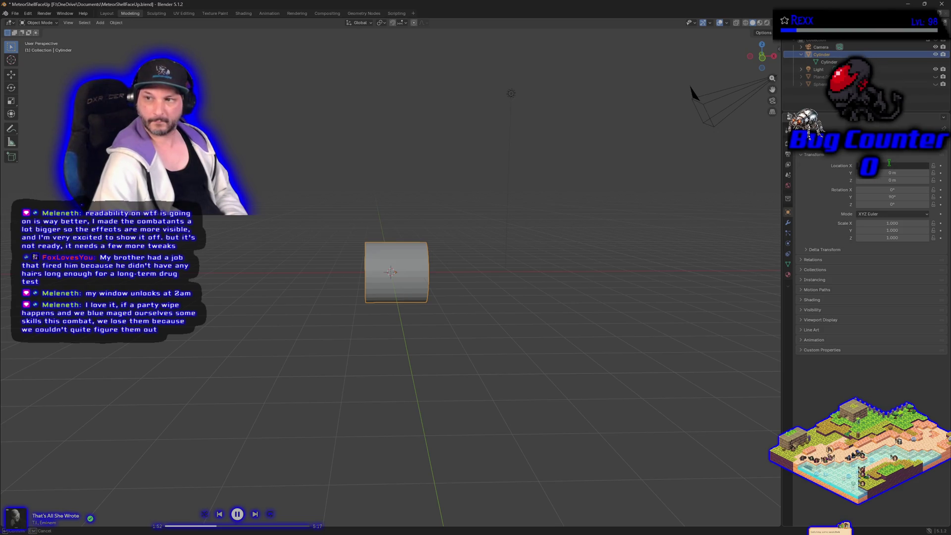
{"action": "type", "text": "0.2"}
{"action": "key", "text": "Return"}
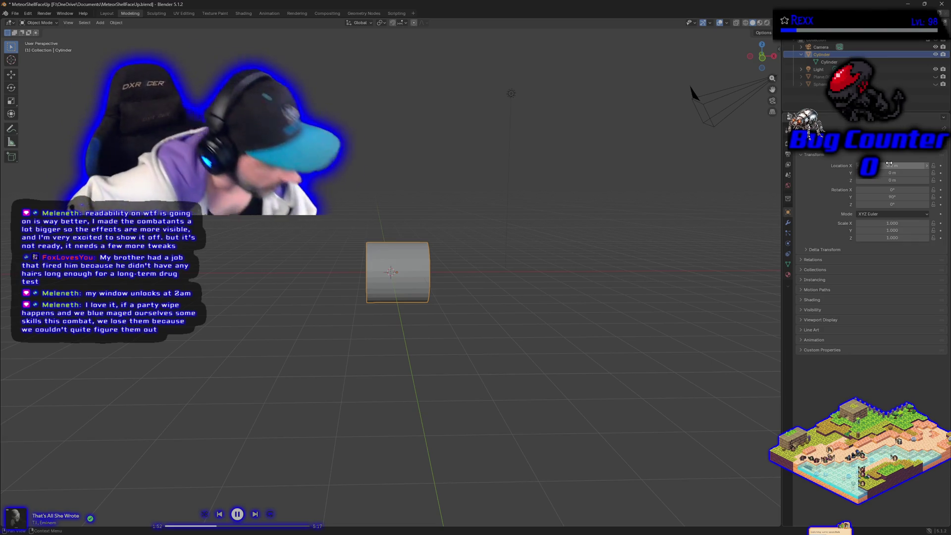
{"action": "left_click", "coordinate": [889, 164]}
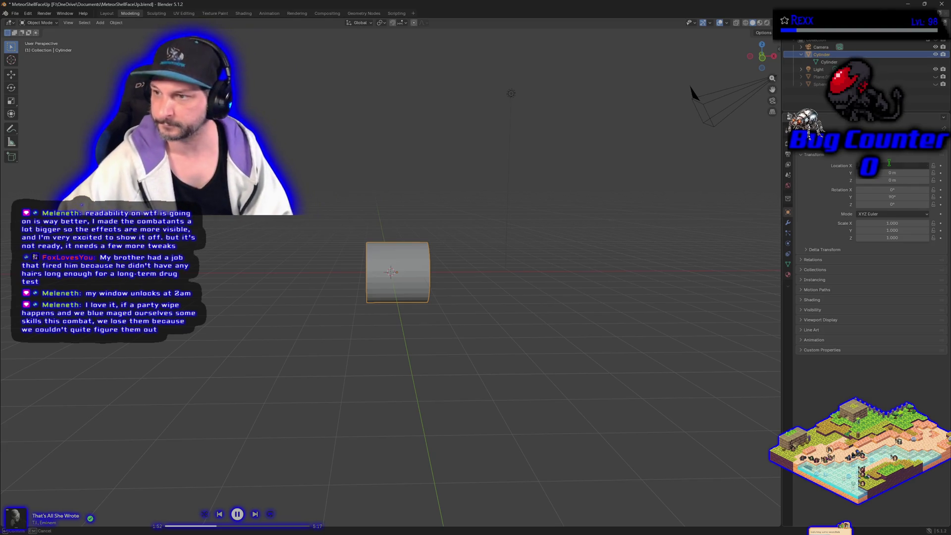
{"action": "type", "text": "-0.2"}
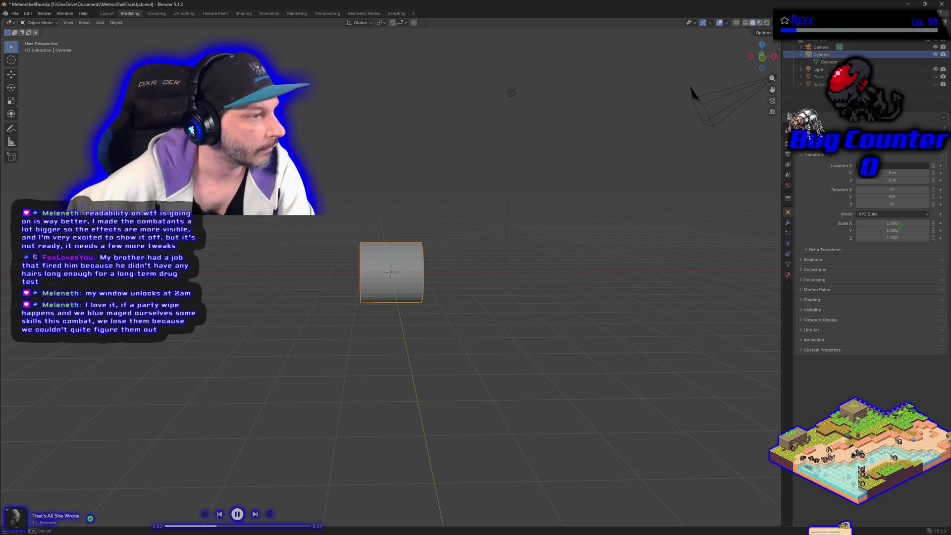
{"action": "key", "text": "Escape"}
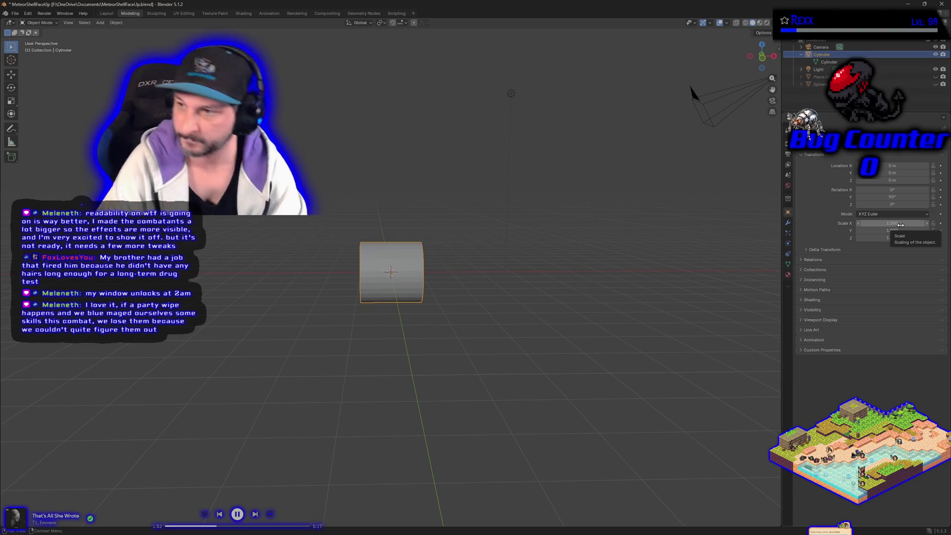
- Scale the cylinder to 0.333 on X, Y and Z
{"action": "left_click", "coordinate": [900, 223]}
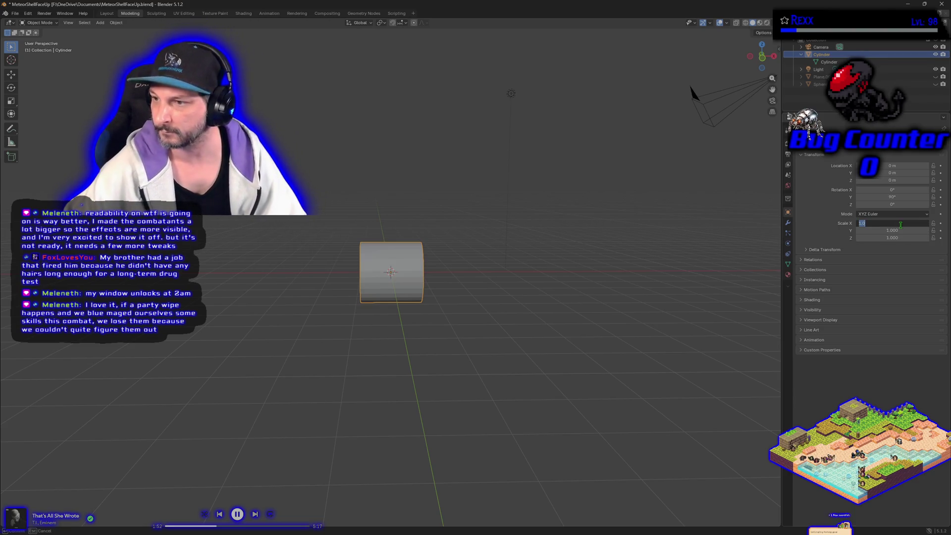
{"action": "type", "text": "0.3"}
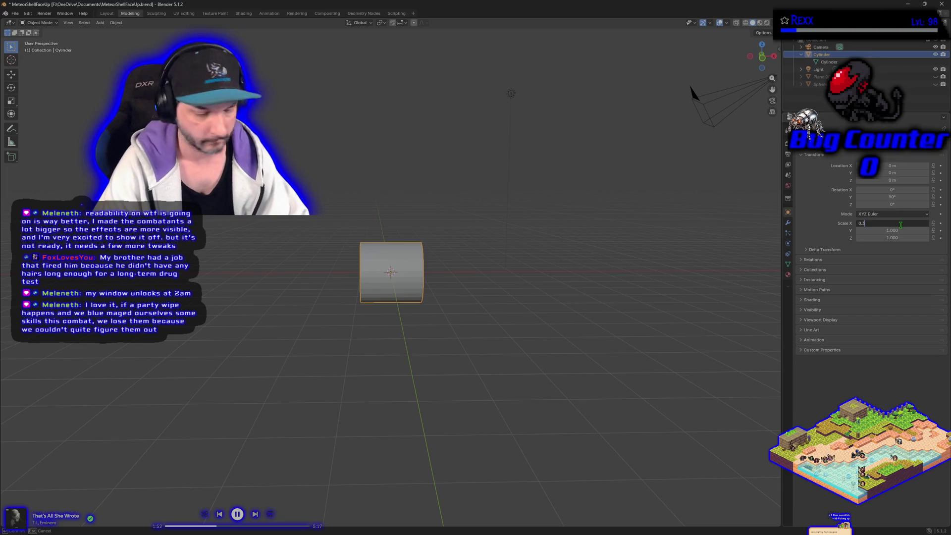
{"action": "key", "text": "Tab"}
{"action": "type", "text": "0.2"}
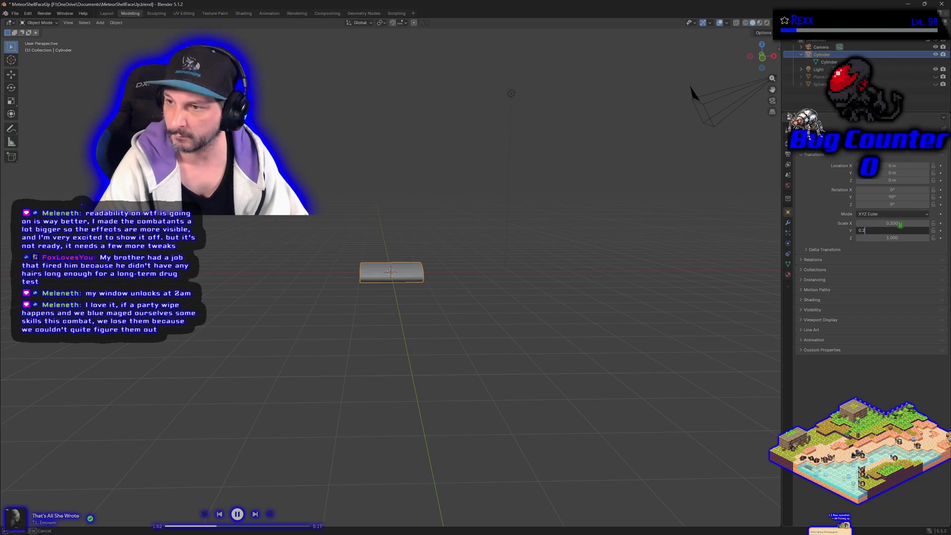
{"action": "key", "text": "BackSpace"}
{"action": "type", "text": "333"}
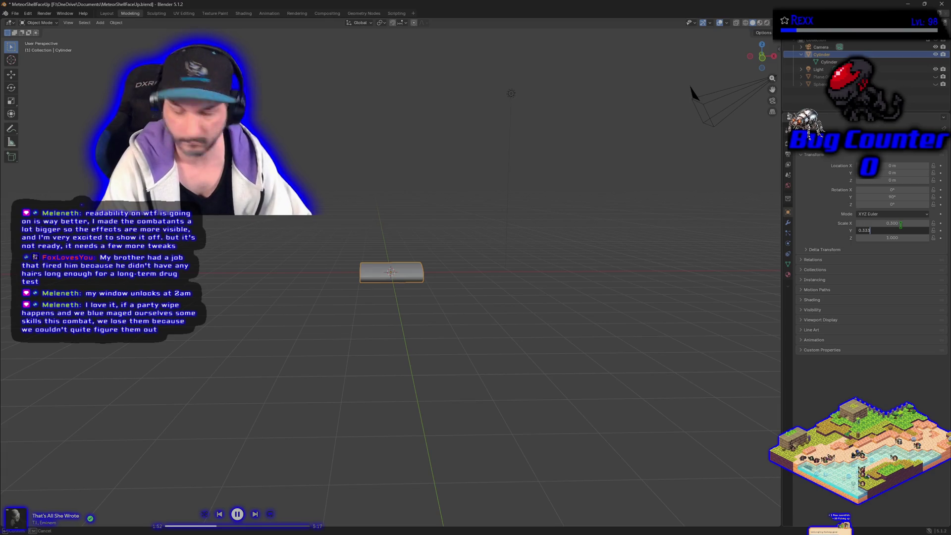
{"action": "left_click", "coordinate": [901, 223]}
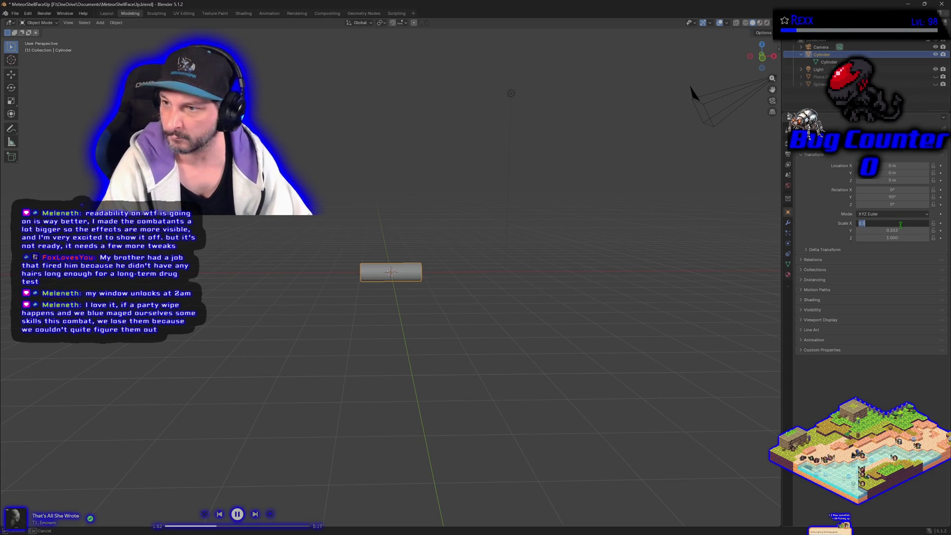
{"action": "type", "text": "0.333"}
{"action": "key", "text": "Tab"}
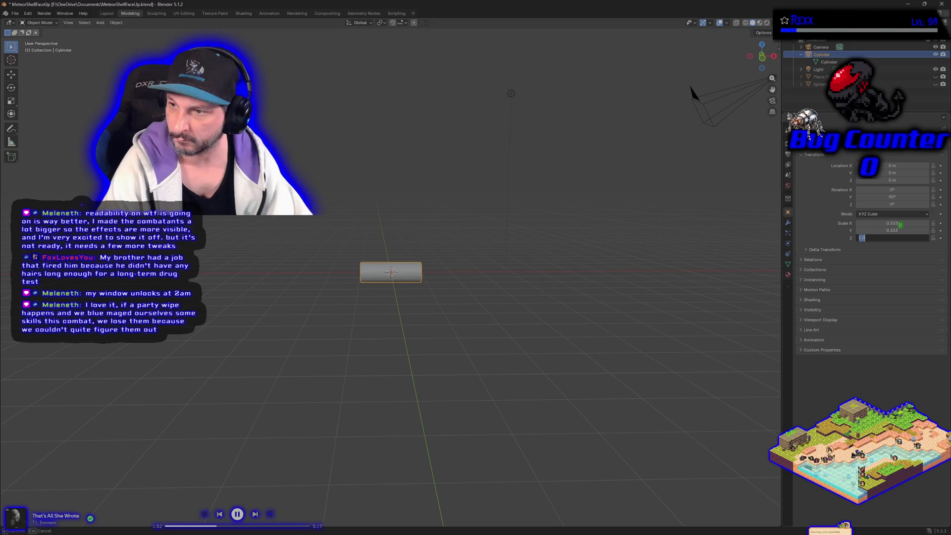
{"action": "type", "text": "0.333"}
{"action": "key", "text": "Return"}
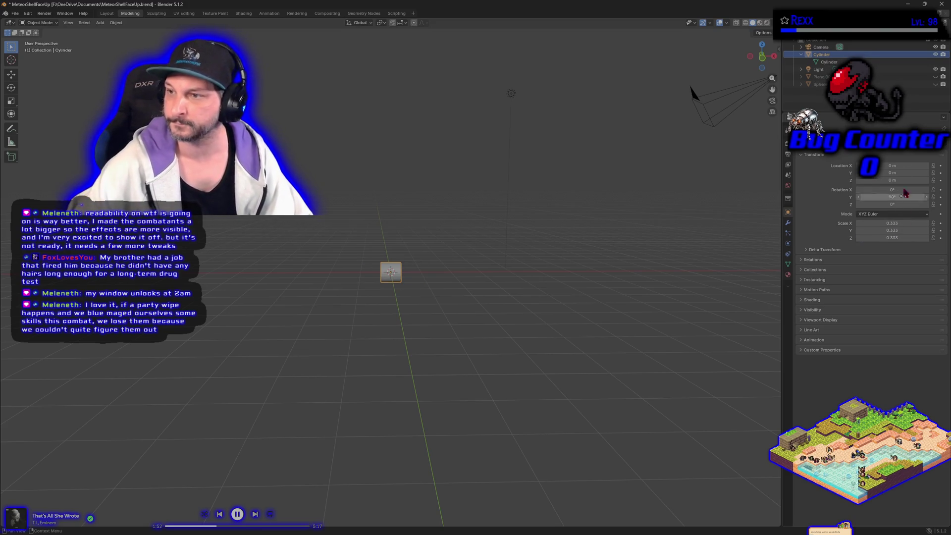
- Set the cylinder's Location X to 0.2 m
{"action": "left_click", "coordinate": [894, 166]}
{"action": "type", "text": "0.2"}
{"action": "key", "text": "Return"}
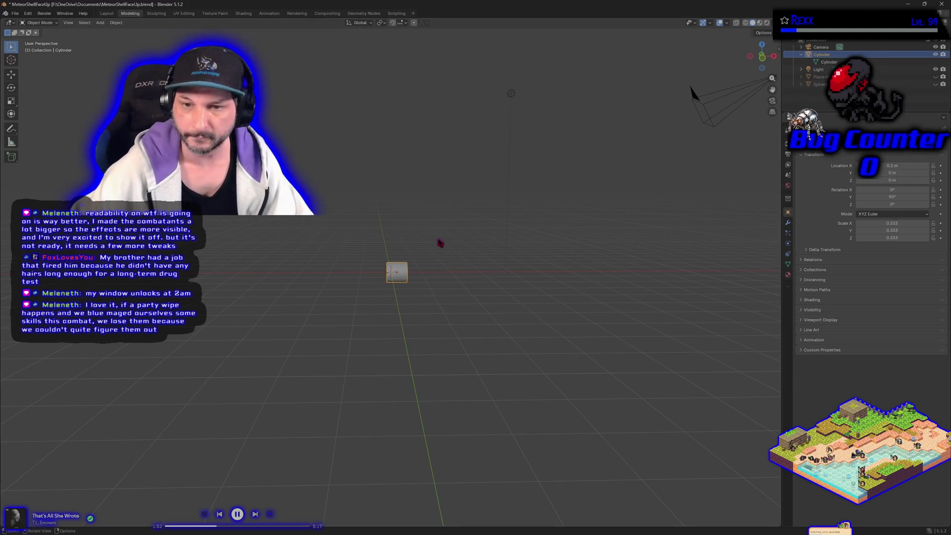
- Change the cylinder's scale to 0.335 on all three axes
{"action": "scroll", "coordinate": [425, 314], "scroll_direction": "up", "scroll_amount": 4}
{"action": "scroll", "coordinate": [436, 322], "scroll_direction": "up", "scroll_amount": 2}
{"action": "left_click_drag", "start_coordinate": [451, 343], "coordinate": [454, 344]}
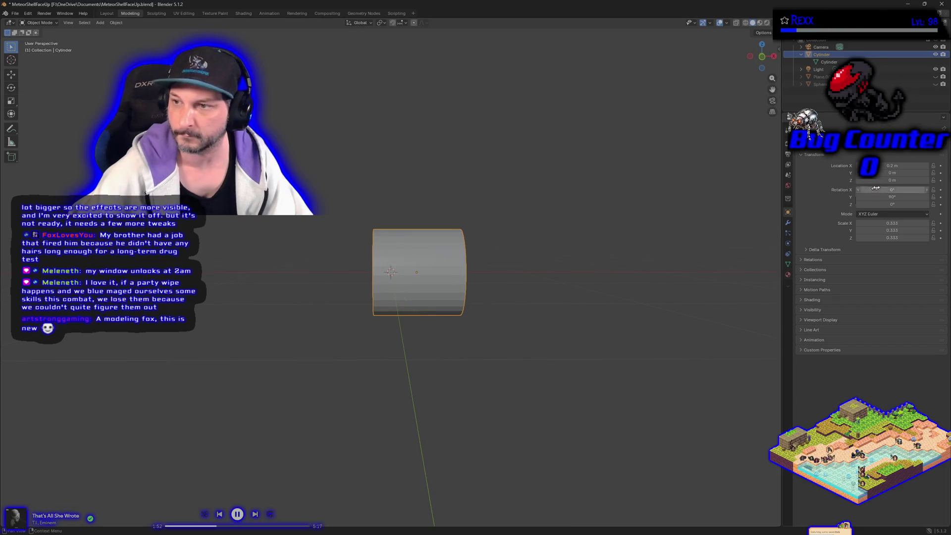
{"action": "left_click", "coordinate": [900, 167]}
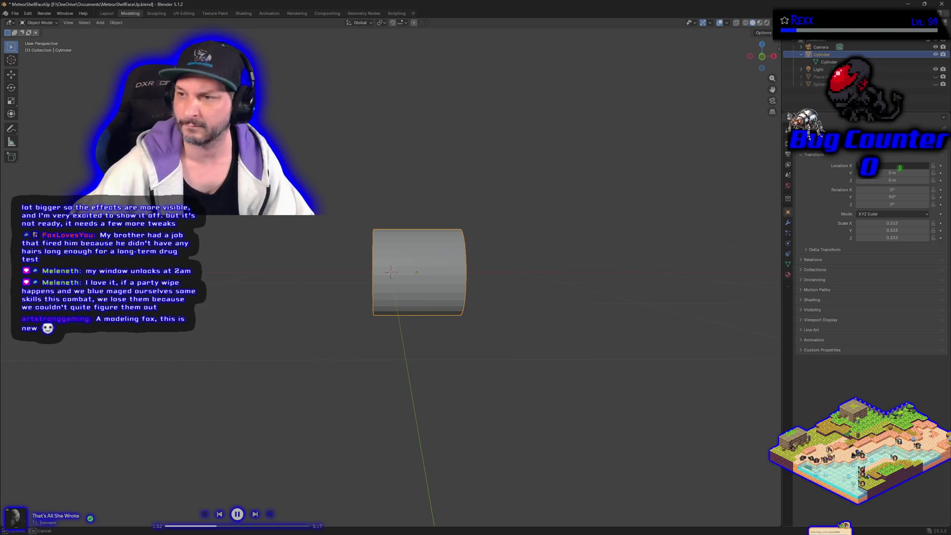
{"action": "type", "text": "0.2"}
{"action": "left_click", "coordinate": [905, 222]}
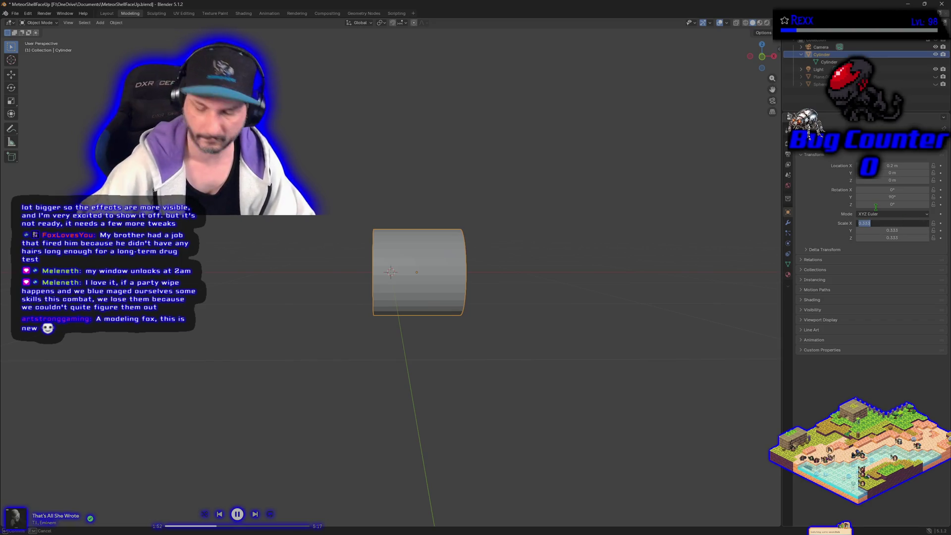
{"action": "type", "text": "0.33"}
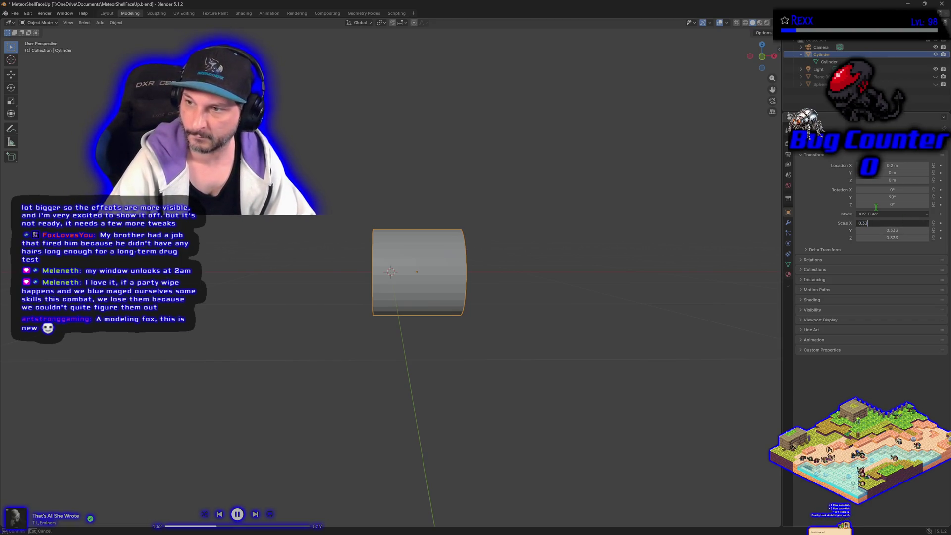
{"action": "type", "text": "5"}
{"action": "key", "text": "Tab"}
{"action": "type", "text": "0.335"}
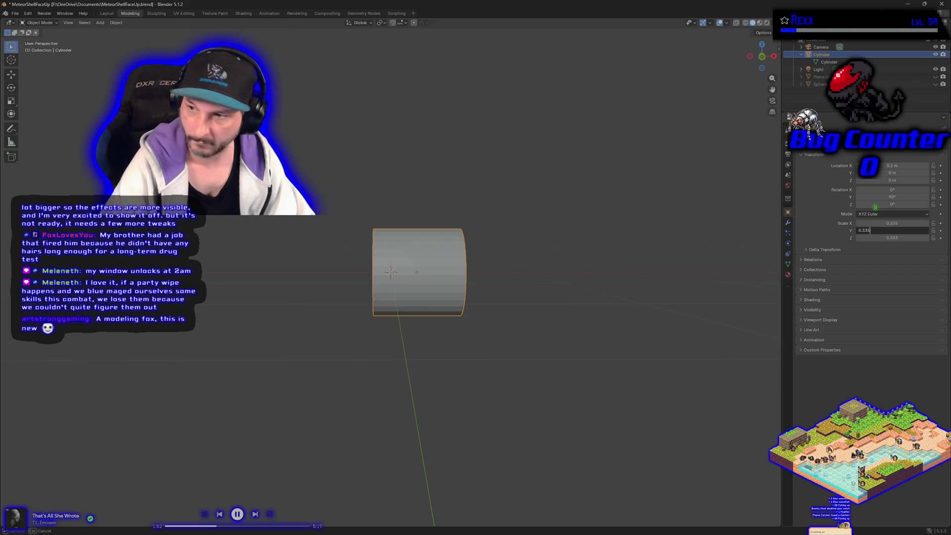
{"action": "key", "text": "Tab"}
{"action": "type", "text": "0.335"}
{"action": "key", "text": "Return"}
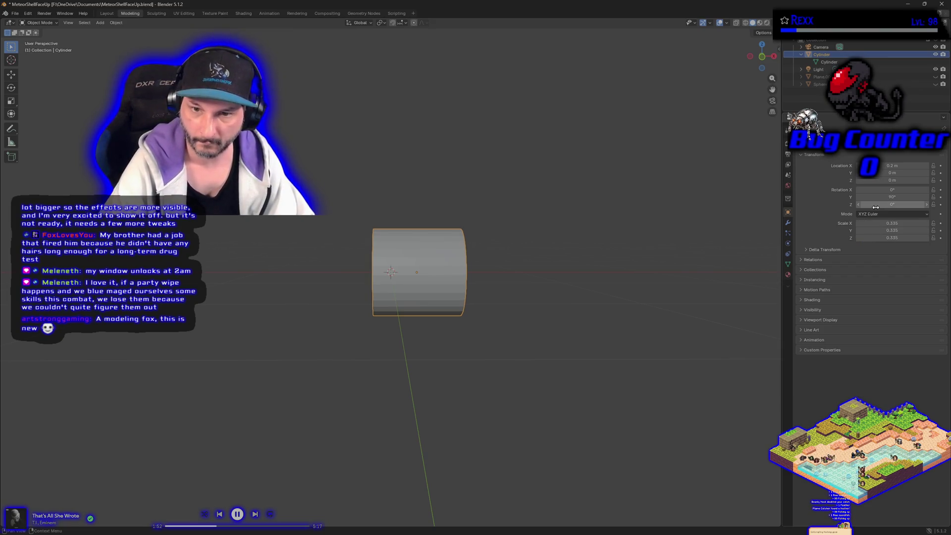
- Slide the cylinder along X to about 0.33 m
{"action": "left_click_drag", "start_coordinate": [891, 166], "coordinate": [907, 165]}
{"action": "key", "text": "g"}
{"action": "key", "text": "x"}
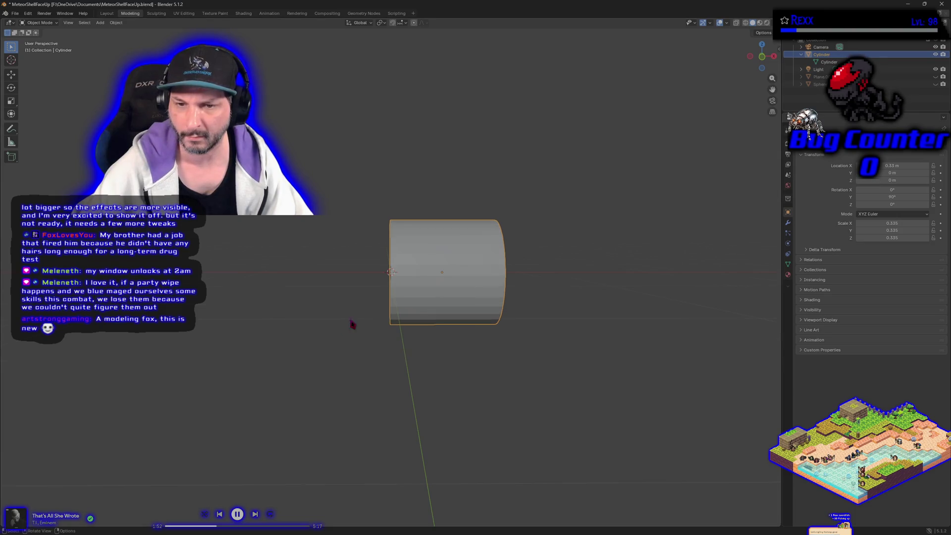
{"action": "left_click", "coordinate": [485, 391]}
{"action": "mouse_move", "coordinate": [486, 391]}
{"action": "left_mouse_down"}
{"action": "mouse_move", "coordinate": [488, 500]}
{"action": "mouse_move", "coordinate": [484, 451]}
{"action": "mouse_move", "coordinate": [568, 394]}
{"action": "mouse_move", "coordinate": [544, 400]}
{"action": "mouse_move", "coordinate": [489, 387]}
{"action": "mouse_move", "coordinate": [488, 399]}
{"action": "left_mouse_up"}
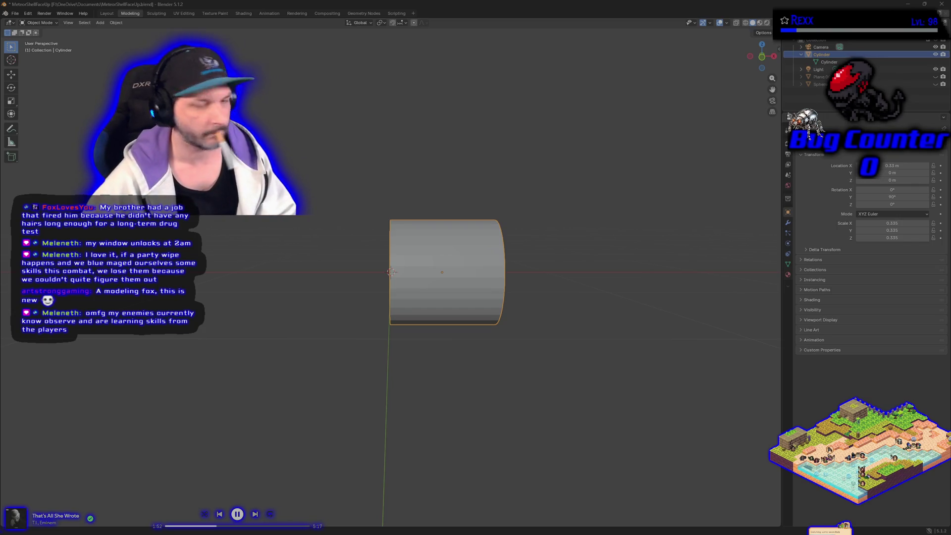
- Apply Set Origin > Origin to 3D Cursor to the cylinder, then orbit to check it
{"action": "right_click", "coordinate": [391, 274]}
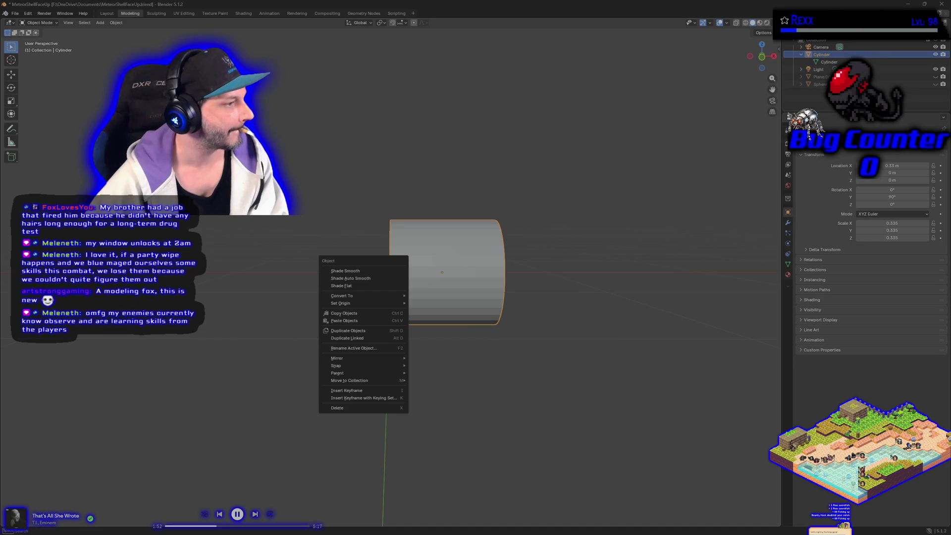
{"action": "mouse_move", "coordinate": [367, 303]}
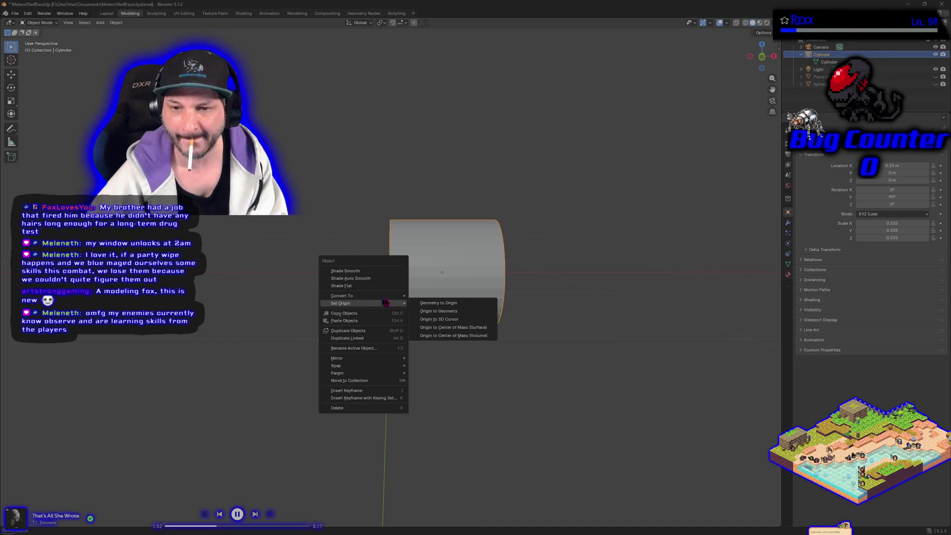
{"action": "left_click", "coordinate": [438, 319]}
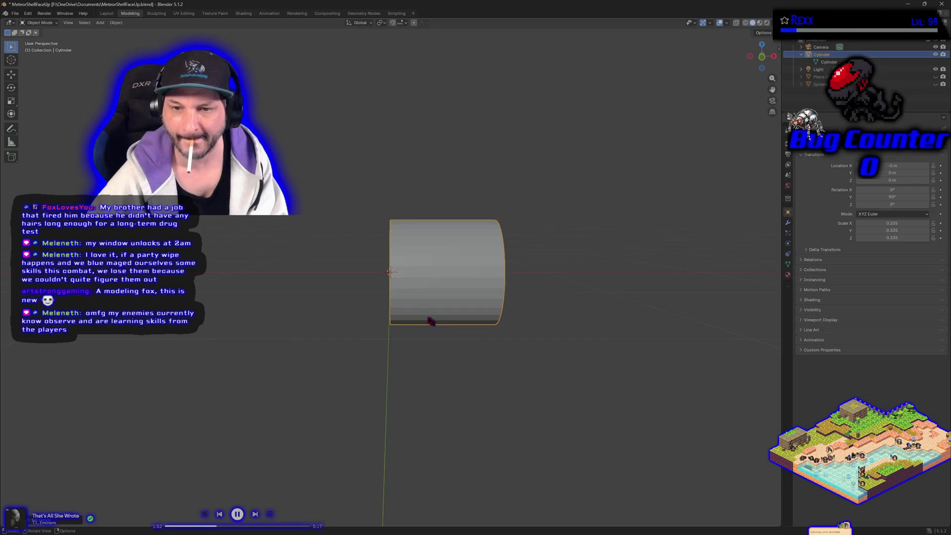
{"action": "mouse_move", "coordinate": [382, 325]}
{"action": "left_mouse_down"}
{"action": "mouse_move", "coordinate": [404, 333]}
{"action": "mouse_move", "coordinate": [424, 363]}
{"action": "mouse_move", "coordinate": [390, 375]}
{"action": "mouse_move", "coordinate": [380, 345]}
{"action": "left_mouse_up"}
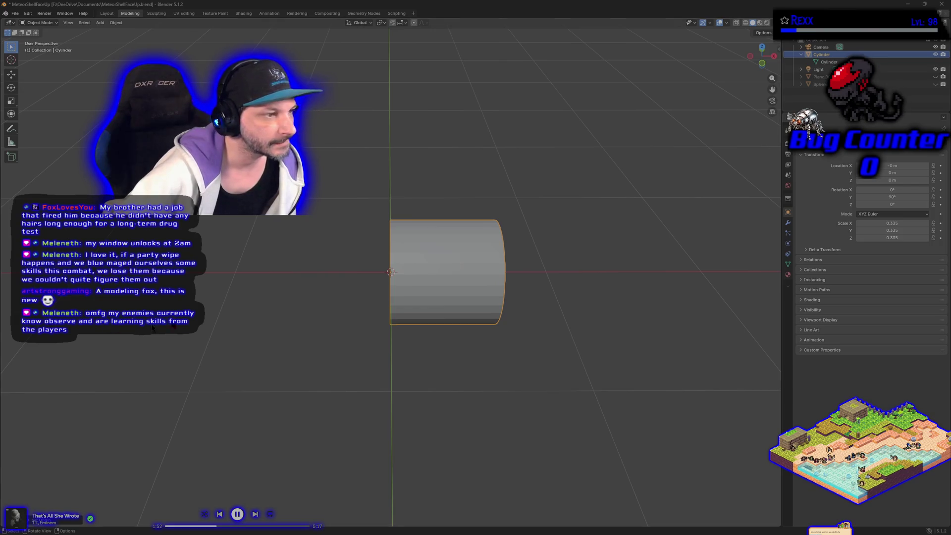
{"action": "left_click", "coordinate": [909, 236]}
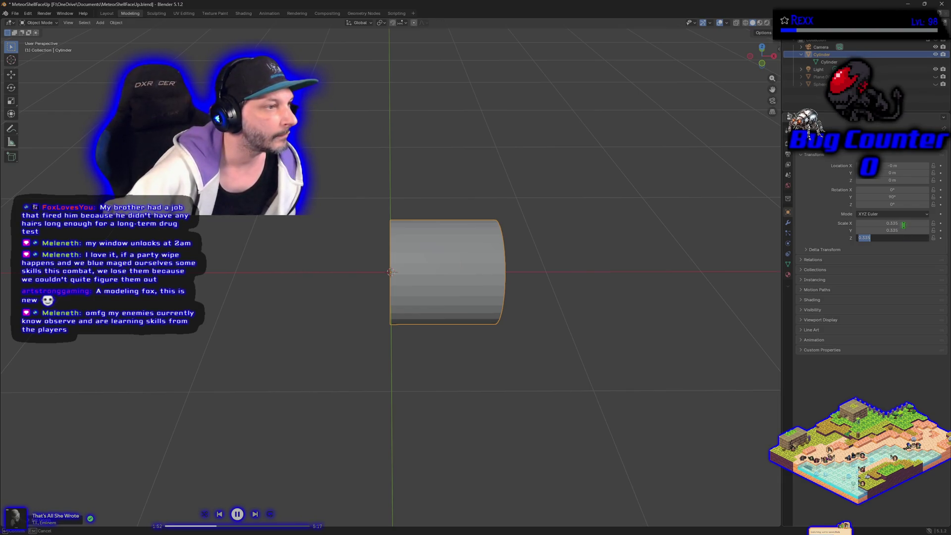
- Enter cylinder scale values X 0.2, Y 0.2 and Z 6
{"action": "left_click", "coordinate": [904, 224]}
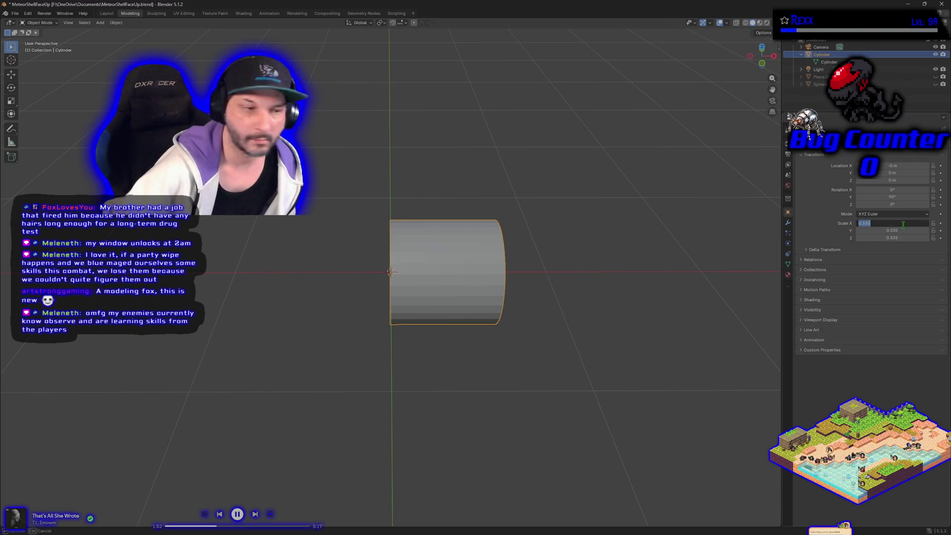
{"action": "type", "text": "0.1"}
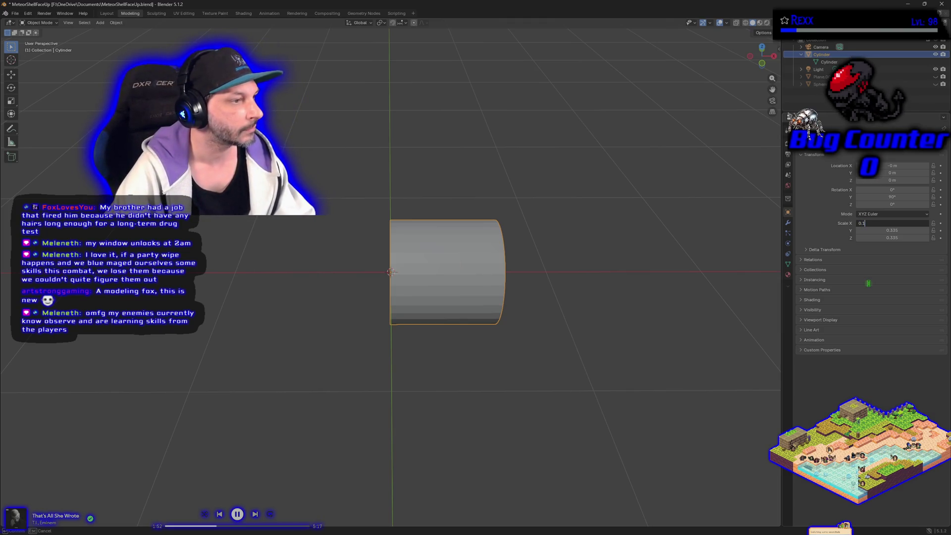
{"action": "key", "text": "BackSpace"}
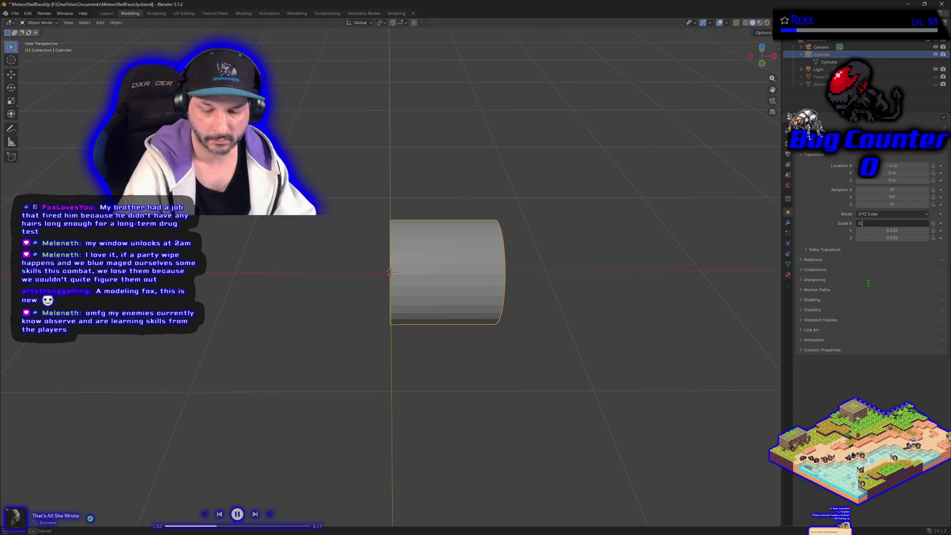
{"action": "type", "text": "2"}
{"action": "key", "text": "Tab"}
{"action": "type", "text": "0."}
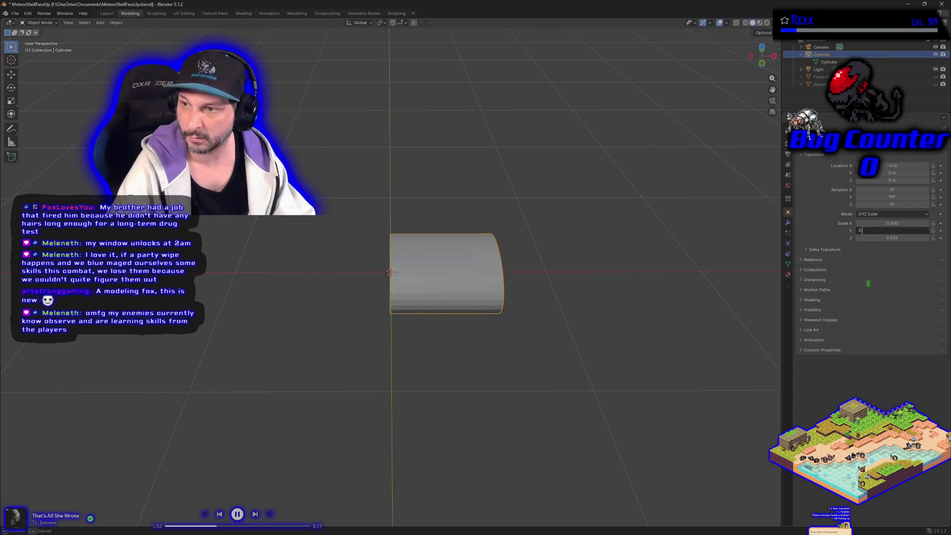
{"action": "type", "text": "2"}
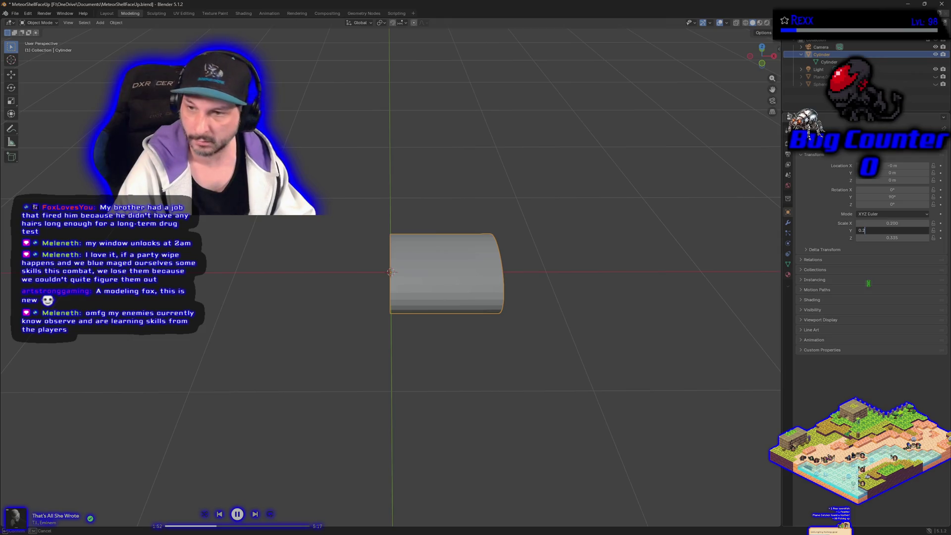
{"action": "key", "text": "Tab"}
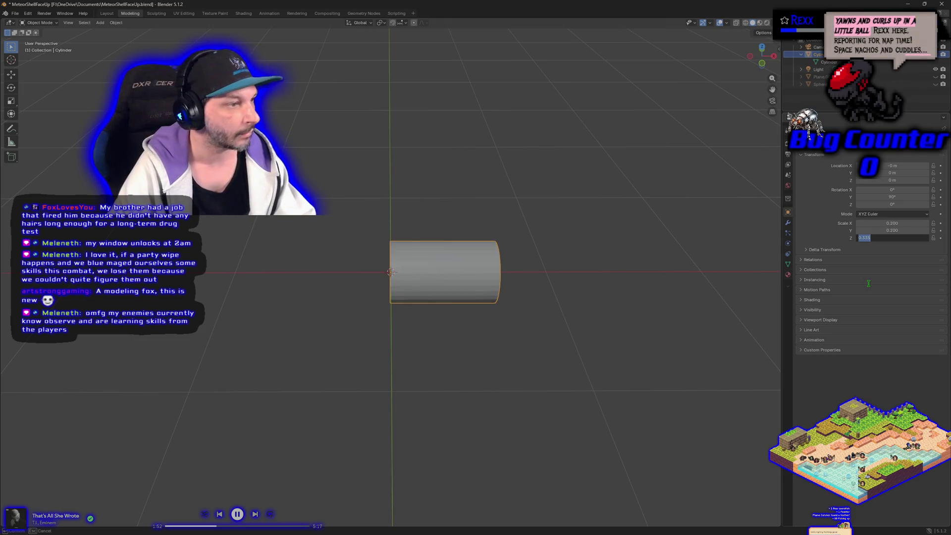
{"action": "type", "text": "6"}
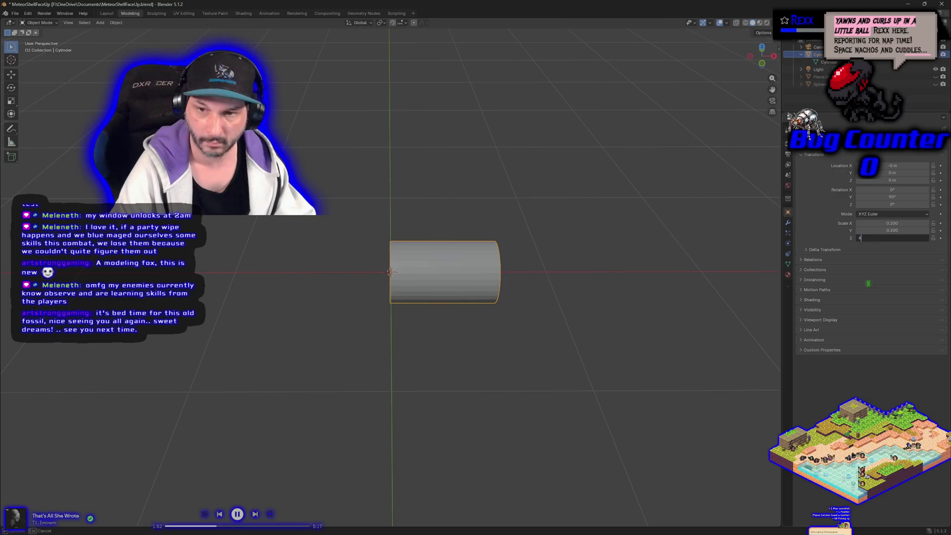
{"action": "key", "text": "Return"}
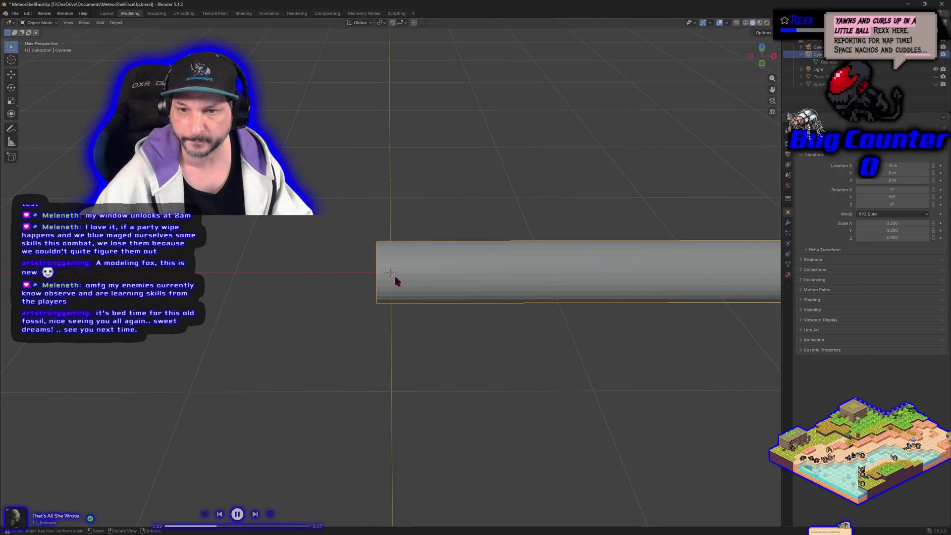
- Nudge the rod's Location X to about 0.09 m and bring up its Set Origin choices
{"action": "left_click", "coordinate": [892, 166]}
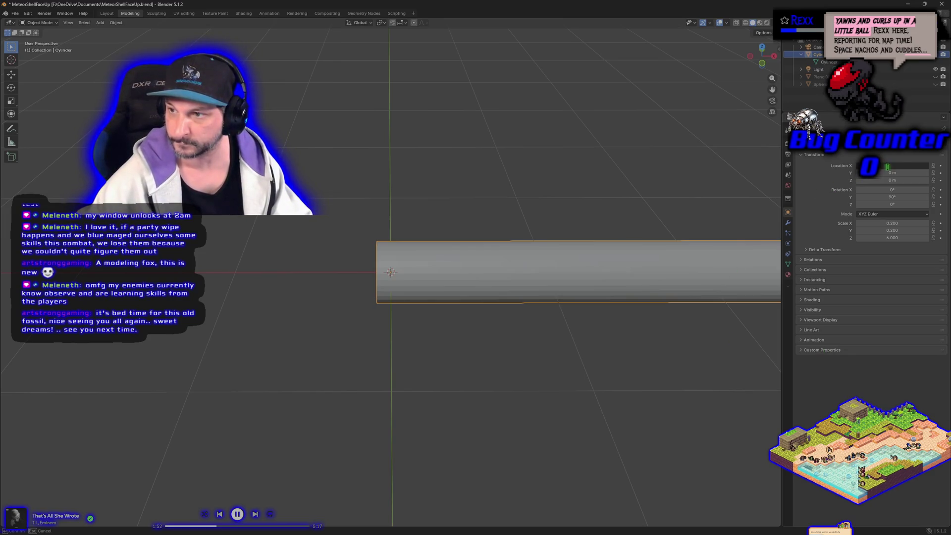
{"action": "key", "text": "Return"}
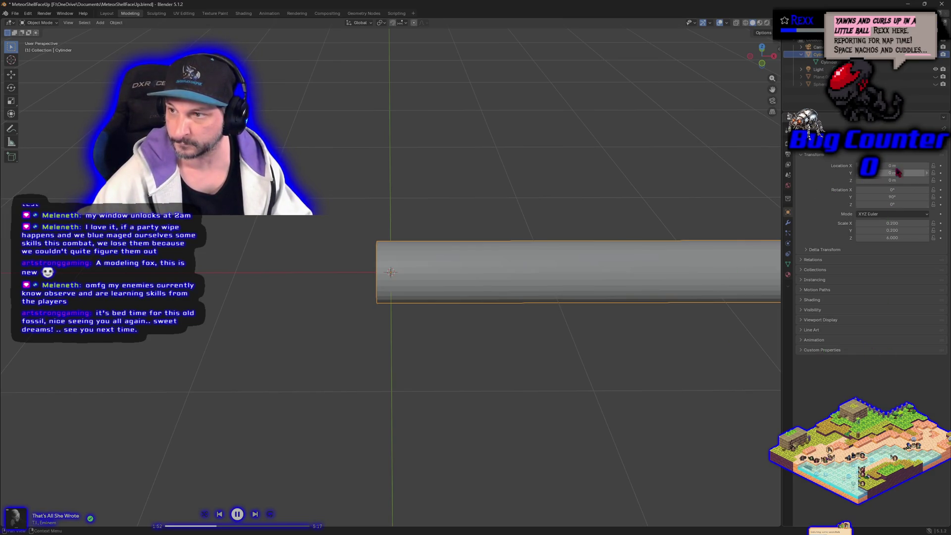
{"action": "left_click_drag", "start_coordinate": [894, 166], "coordinate": [893, 167]}
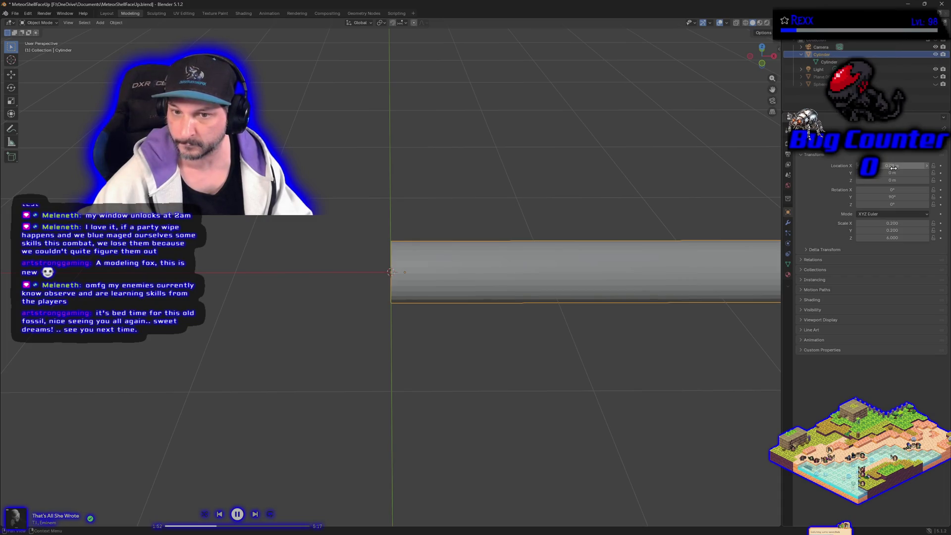
{"action": "right_click", "coordinate": [392, 276]}
- Set the rod's origin to the 3D cursor so its X location reads 0 m
{"action": "mouse_move", "coordinate": [392, 273]}
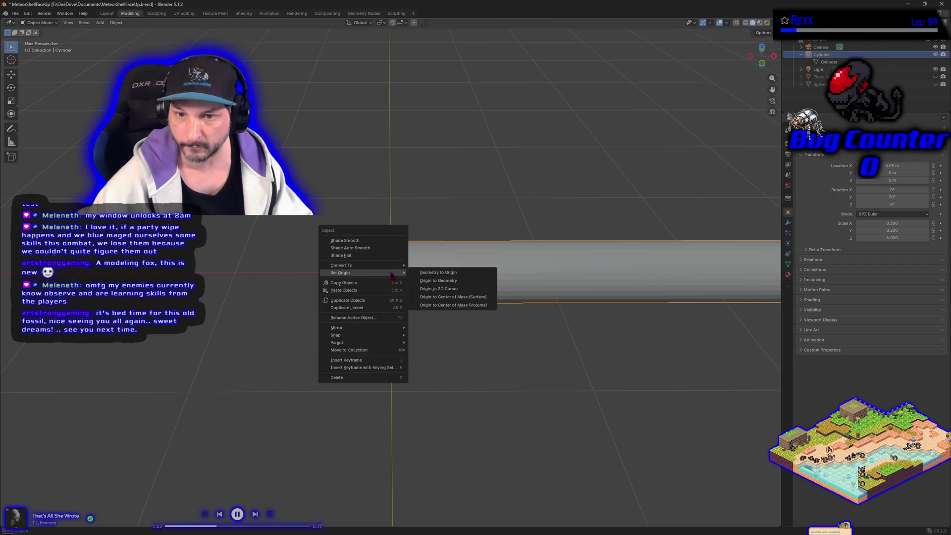
{"action": "left_click", "coordinate": [452, 289]}
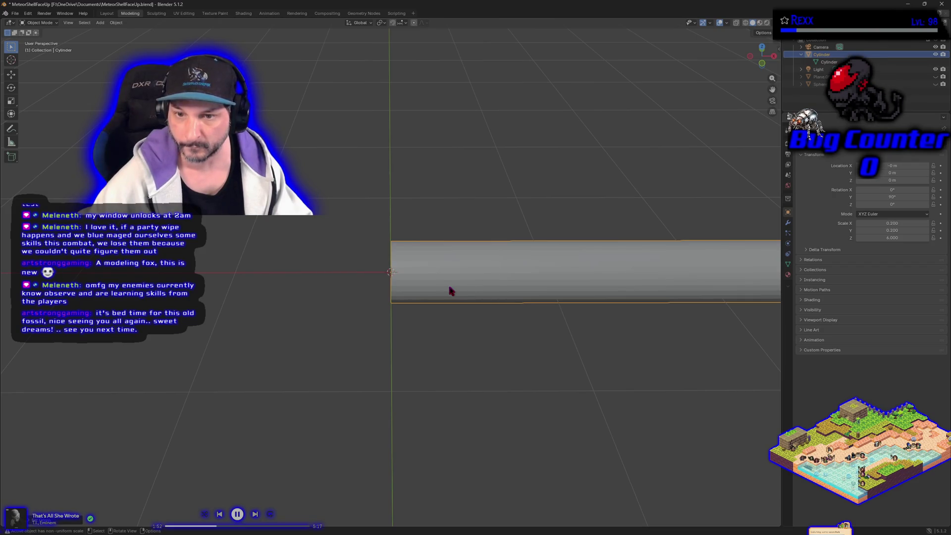
{"action": "mouse_move", "coordinate": [453, 299]}
{"action": "left_mouse_down"}
{"action": "mouse_move", "coordinate": [573, 400]}
{"action": "mouse_move", "coordinate": [573, 369]}
{"action": "mouse_move", "coordinate": [556, 365]}
{"action": "left_mouse_up"}
{"action": "right_click", "coordinate": [557, 364]}
{"action": "mouse_move", "coordinate": [568, 361]}
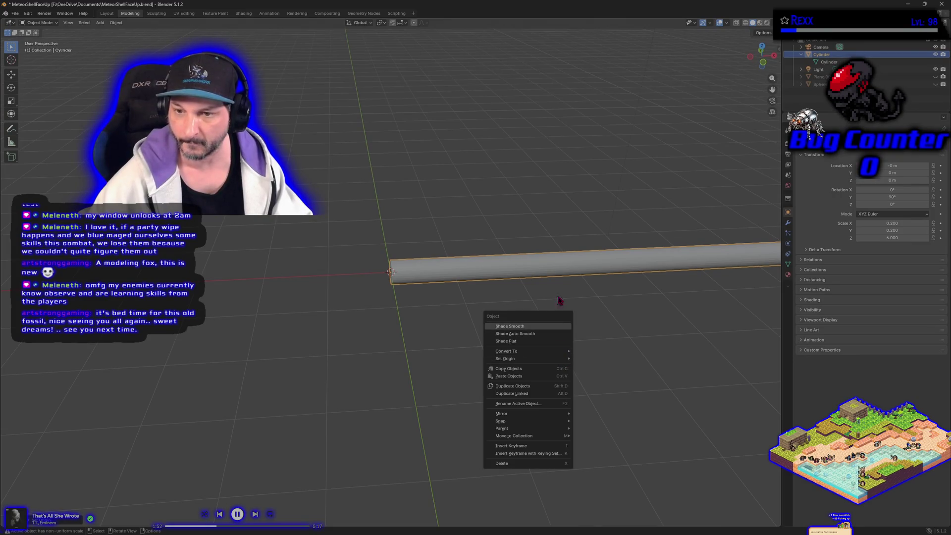
{"action": "mouse_move", "coordinate": [656, 319]}
{"action": "left_mouse_down"}
{"action": "mouse_move", "coordinate": [638, 348]}
{"action": "mouse_move", "coordinate": [676, 353]}
{"action": "mouse_move", "coordinate": [497, 387]}
{"action": "mouse_move", "coordinate": [289, 352]}
{"action": "left_mouse_up"}
{"action": "scroll", "coordinate": [290, 353], "scroll_direction": "down", "scroll_amount": 2}
{"action": "mouse_move", "coordinate": [352, 327]}
{"action": "left_mouse_down"}
{"action": "mouse_move", "coordinate": [363, 355]}
{"action": "mouse_move", "coordinate": [353, 372]}
{"action": "mouse_move", "coordinate": [354, 360]}
{"action": "left_mouse_up"}
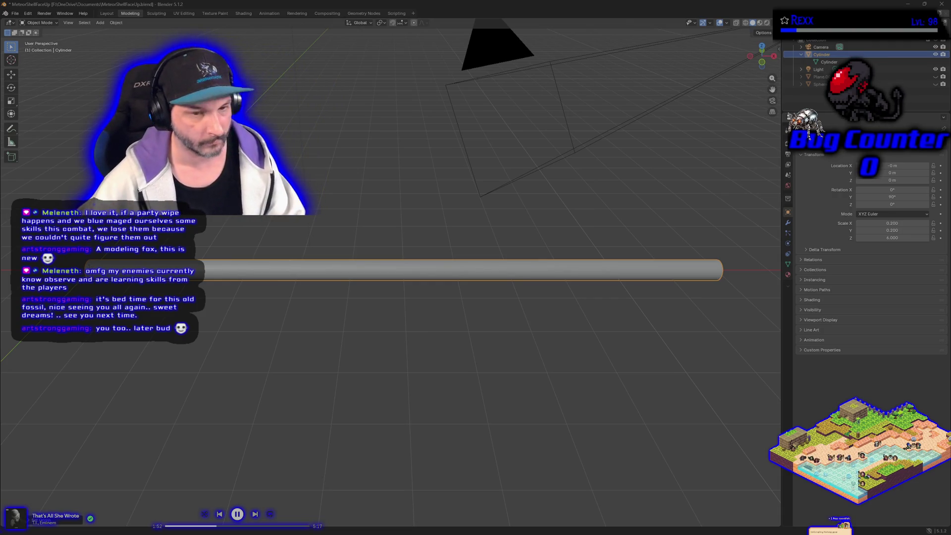
{"action": "left_click_drag", "start_coordinate": [189, 342], "coordinate": [196, 338]}
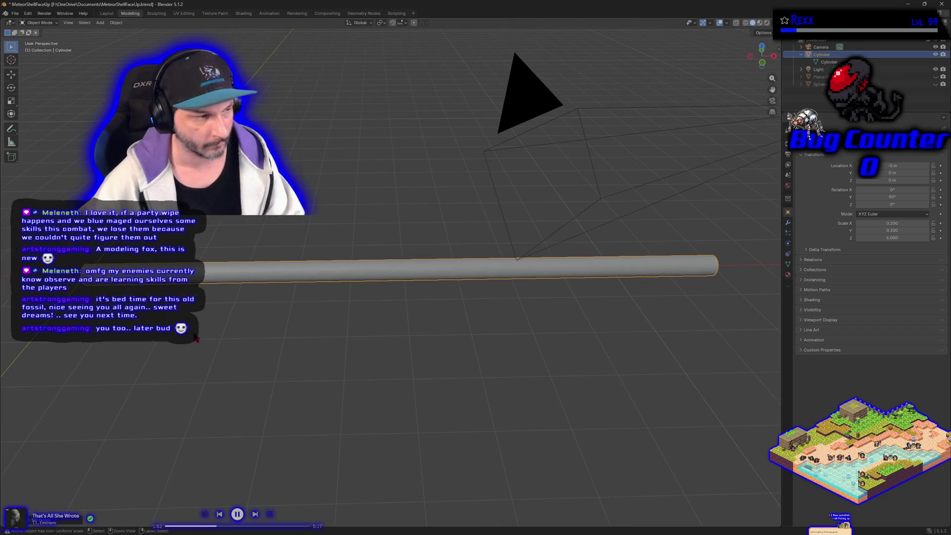
{"action": "key", "text": "ctrl+a"}
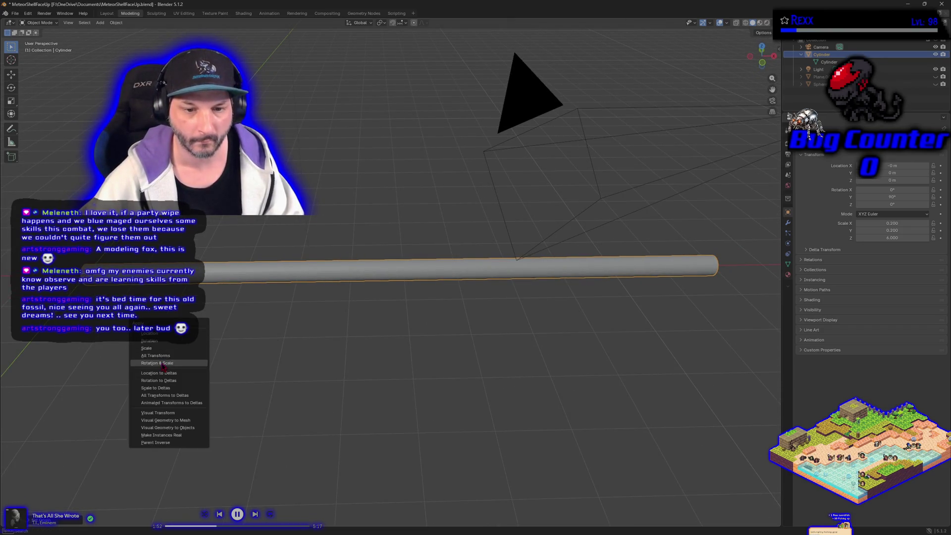
- Apply the rod's rotation and scale (0°, 1.000) and enter Edit Mode on its mesh
{"action": "left_click", "coordinate": [163, 365]}
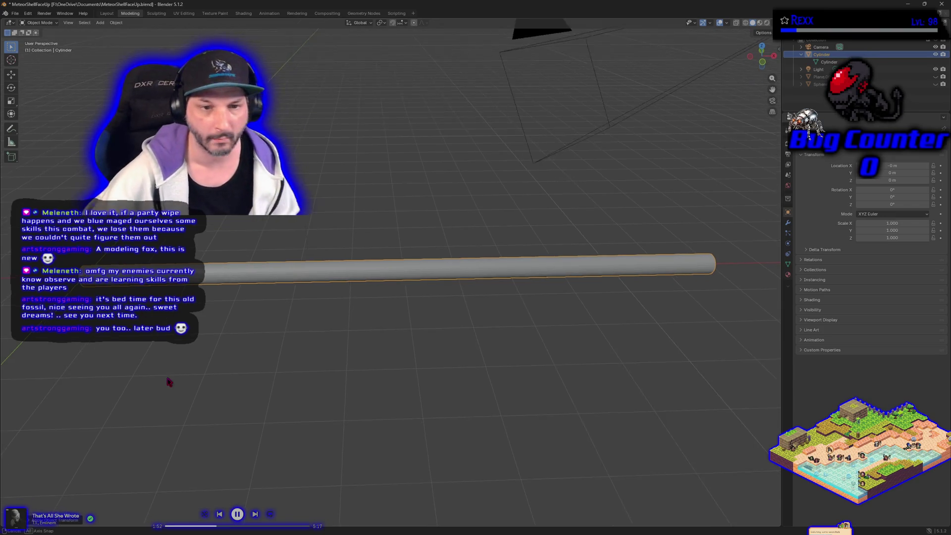
{"action": "key", "text": "Tab"}
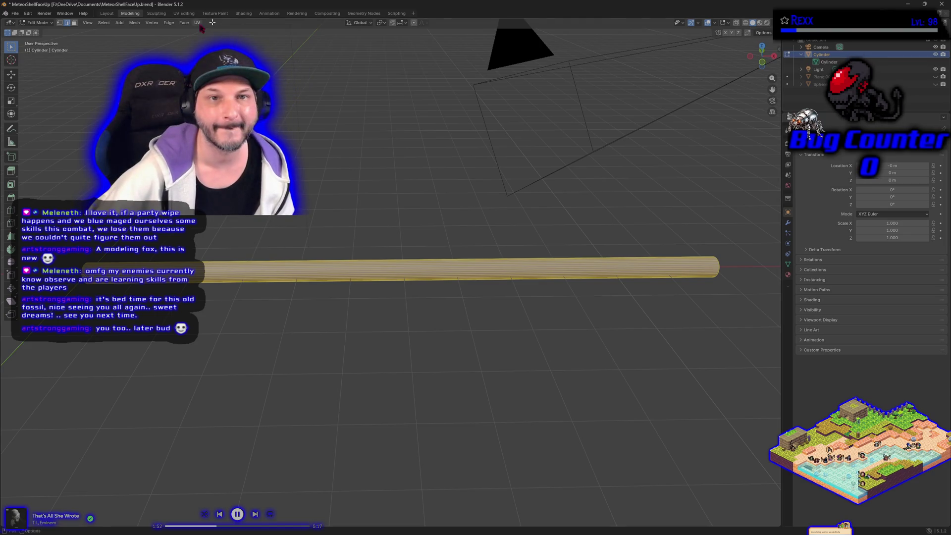
- In the UV Editing workspace, lay the rod horizontal and reselect all its geometry
{"action": "left_click", "coordinate": [184, 13]}
{"action": "mouse_move", "coordinate": [435, 312]}
{"action": "left_mouse_down"}
{"action": "mouse_move", "coordinate": [504, 374]}
{"action": "mouse_move", "coordinate": [539, 355]}
{"action": "mouse_move", "coordinate": [676, 330]}
{"action": "mouse_move", "coordinate": [548, 333]}
{"action": "mouse_move", "coordinate": [604, 346]}
{"action": "left_mouse_up"}
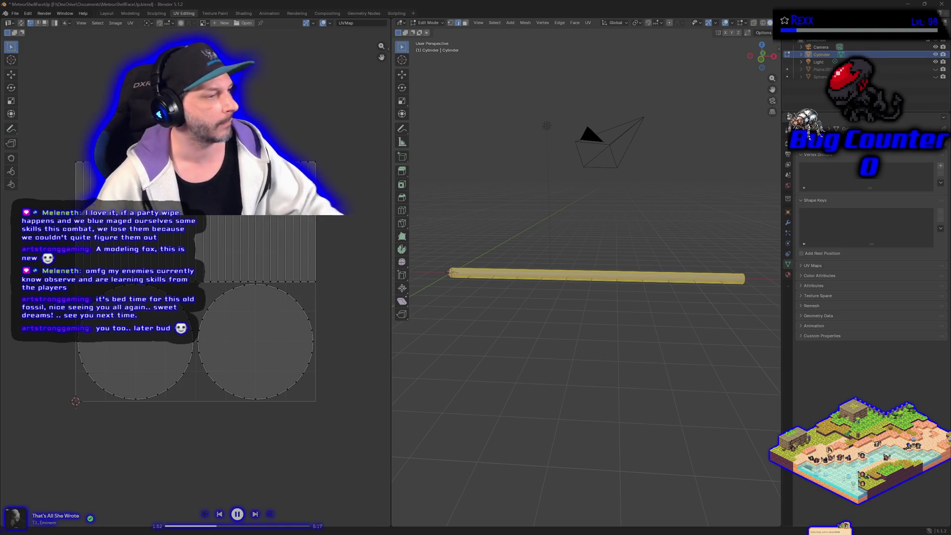
{"action": "left_click_drag", "start_coordinate": [501, 380], "coordinate": [490, 340]}
{"action": "left_click", "coordinate": [487, 342]}
{"action": "key", "text": "a"}
{"action": "left_click", "coordinate": [486, 342]}
{"action": "key", "text": "a"}
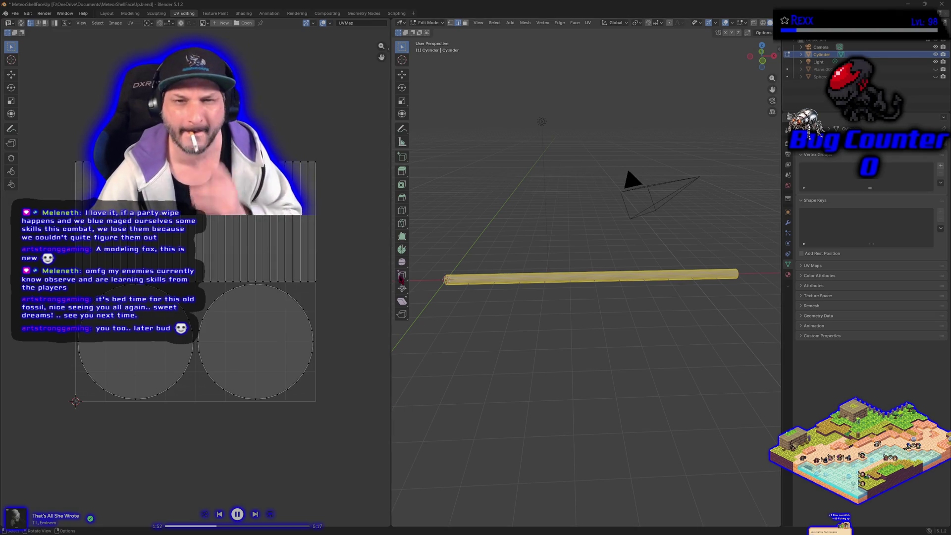
{"action": "left_click_drag", "start_coordinate": [430, 344], "coordinate": [484, 356]}
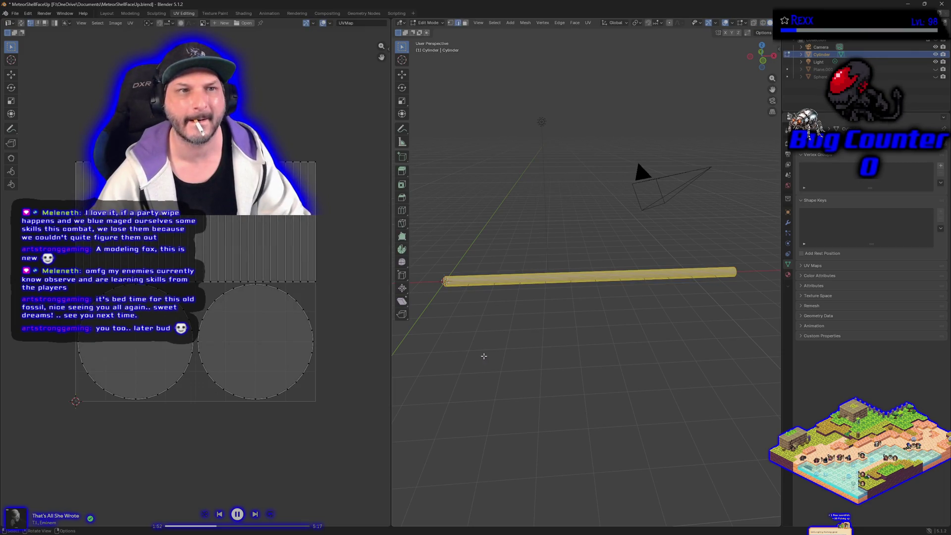
- Toggle out of and back into Edit Mode, then return to the Modeling workspace
{"action": "key", "text": "Tab"}
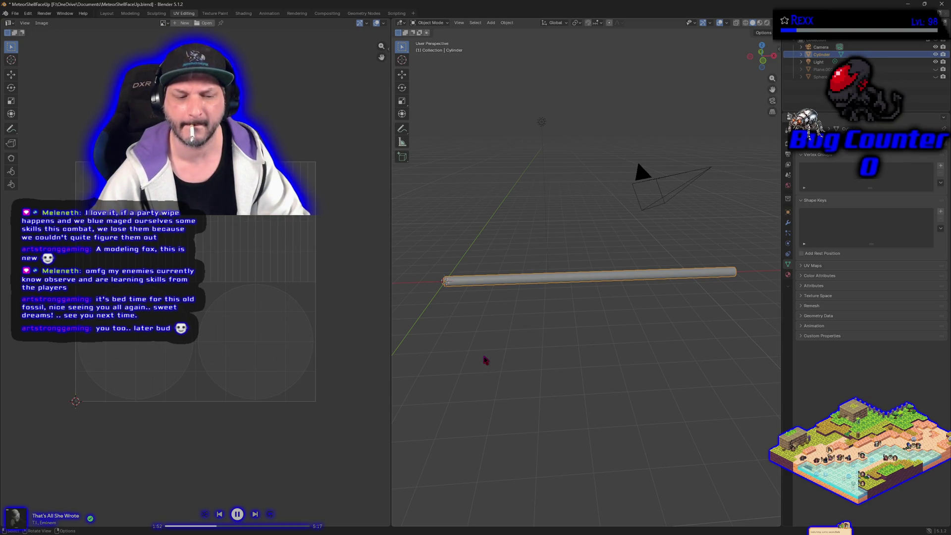
{"action": "key", "text": "Tab"}
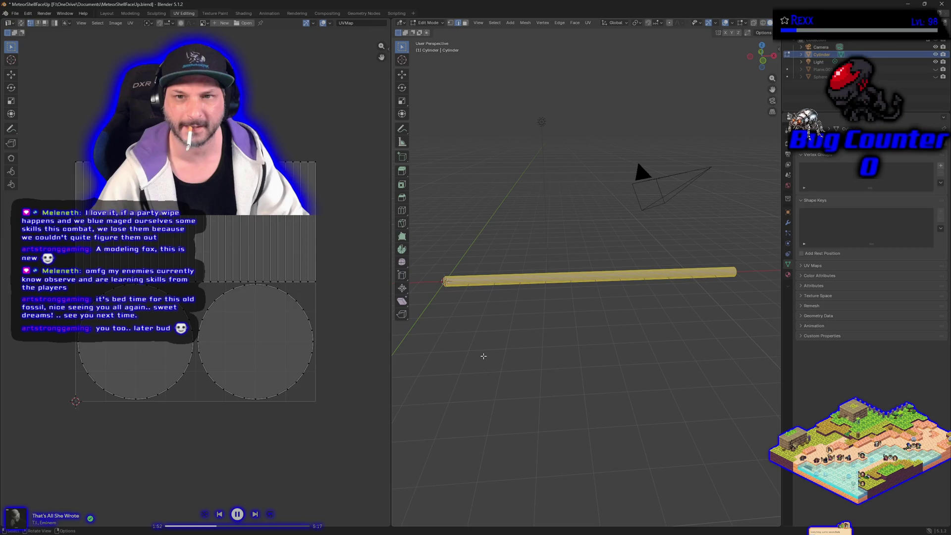
{"action": "left_click", "coordinate": [130, 14]}
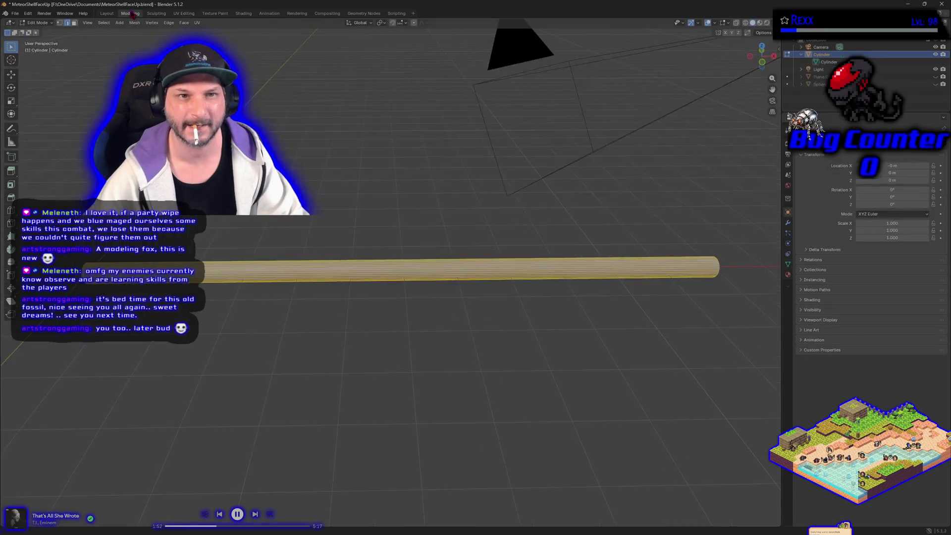
- Angle the view onto the rod's near end and select only its end-cap face
{"action": "mouse_move", "coordinate": [161, 378]}
{"action": "left_mouse_down"}
{"action": "mouse_move", "coordinate": [187, 373]}
{"action": "mouse_move", "coordinate": [176, 378]}
{"action": "left_mouse_up"}
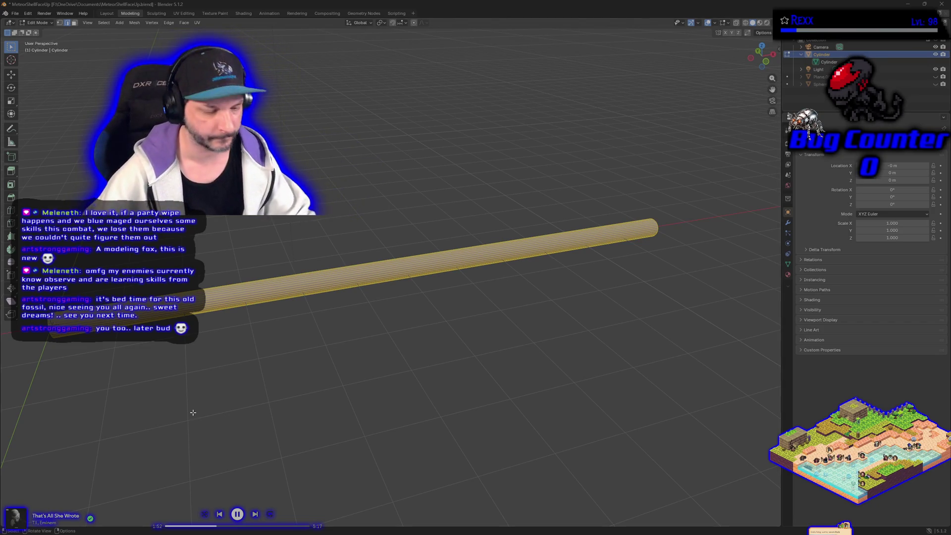
{"action": "left_click_drag", "start_coordinate": [171, 412], "coordinate": [201, 398]}
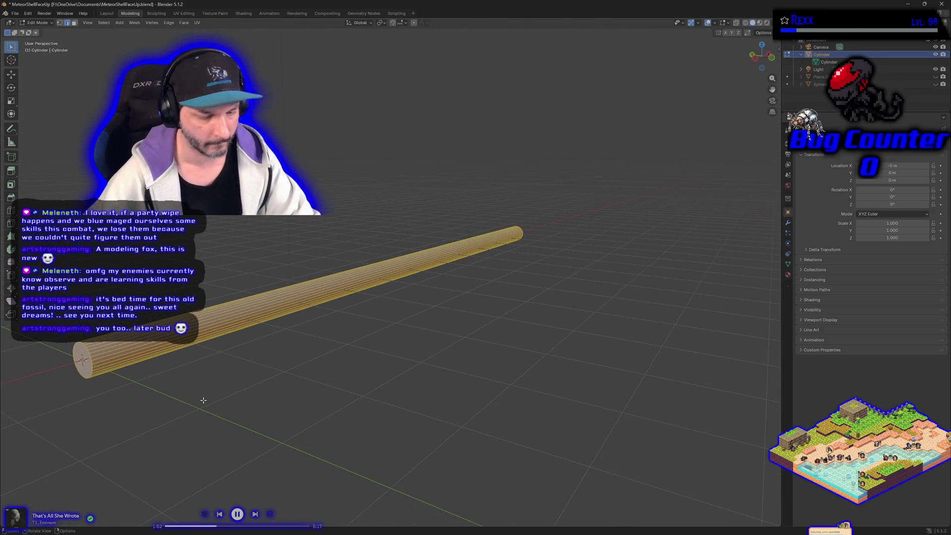
{"action": "left_click", "coordinate": [78, 347]}
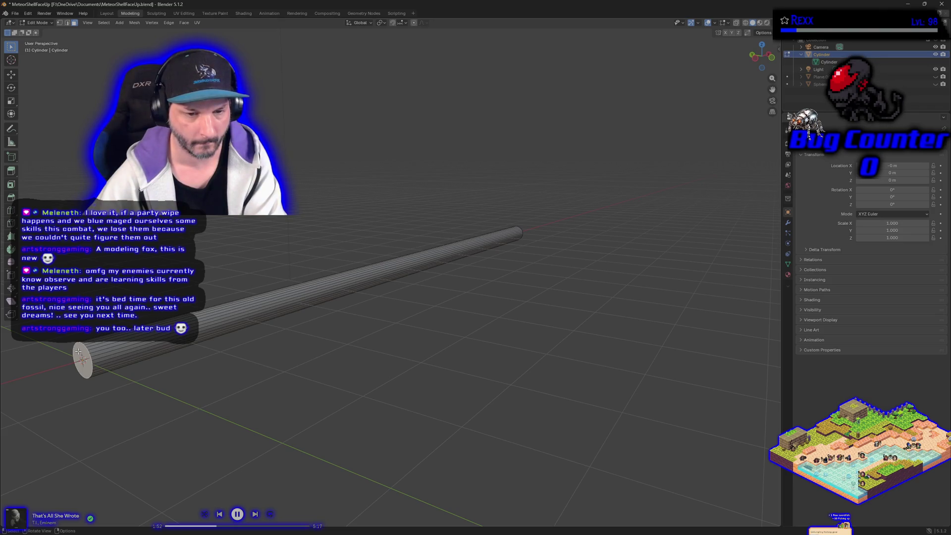
{"action": "key", "text": "x"}
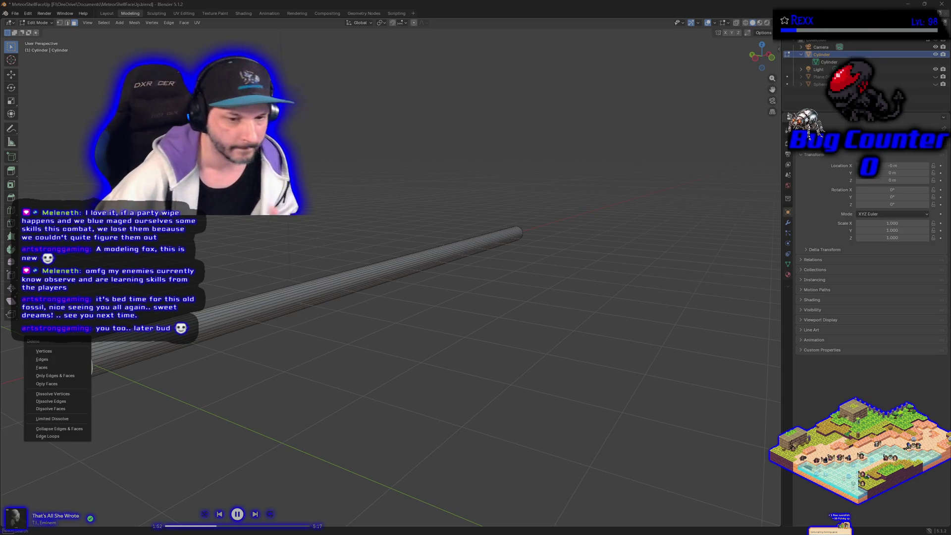
{"action": "key", "text": "Escape"}
- Delete the near end-cap face, then the far end-cap face, with X > Faces
{"action": "left_click", "coordinate": [115, 360]}
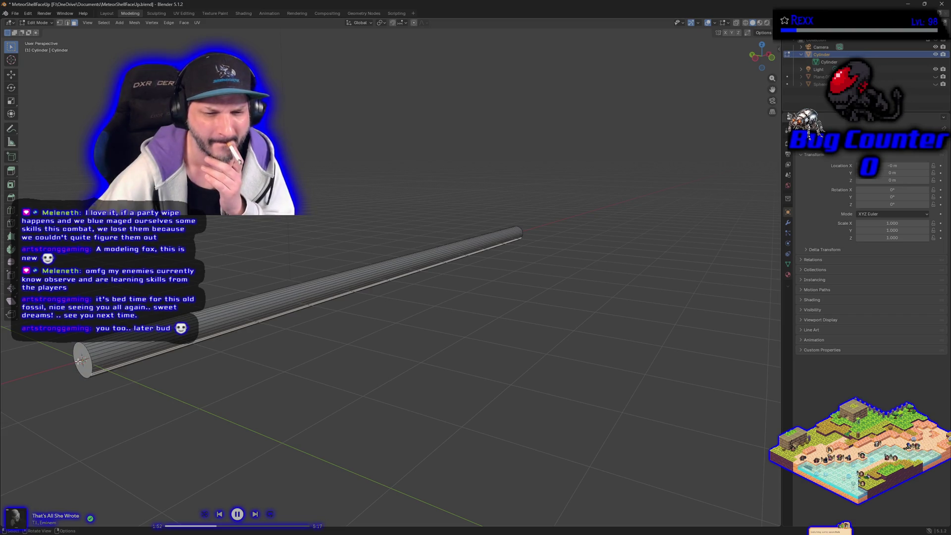
{"action": "key", "text": "alt+a"}
{"action": "key", "text": "x"}
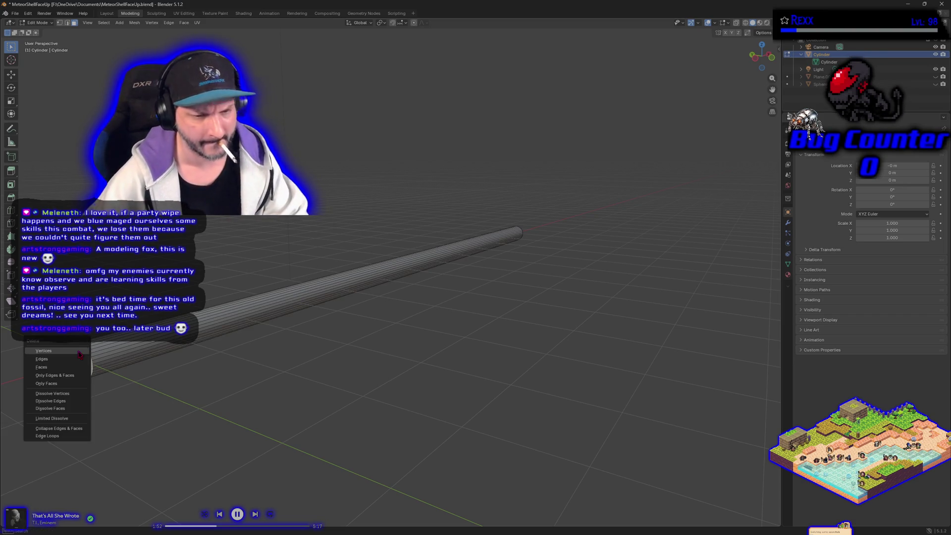
{"action": "left_click", "coordinate": [69, 367]}
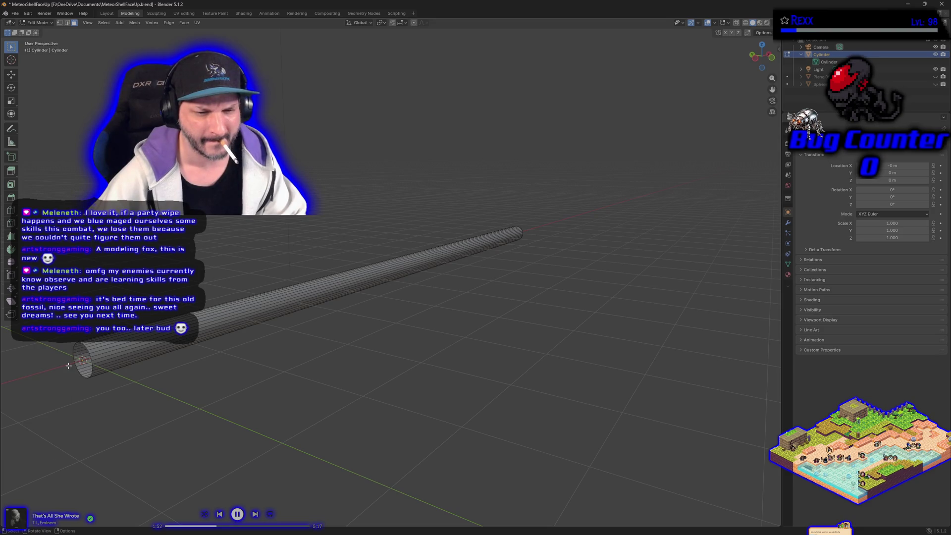
{"action": "mouse_move", "coordinate": [501, 283]}
{"action": "left_mouse_down"}
{"action": "mouse_move", "coordinate": [435, 301]}
{"action": "mouse_move", "coordinate": [376, 270]}
{"action": "left_mouse_up"}
{"action": "key", "text": "x"}
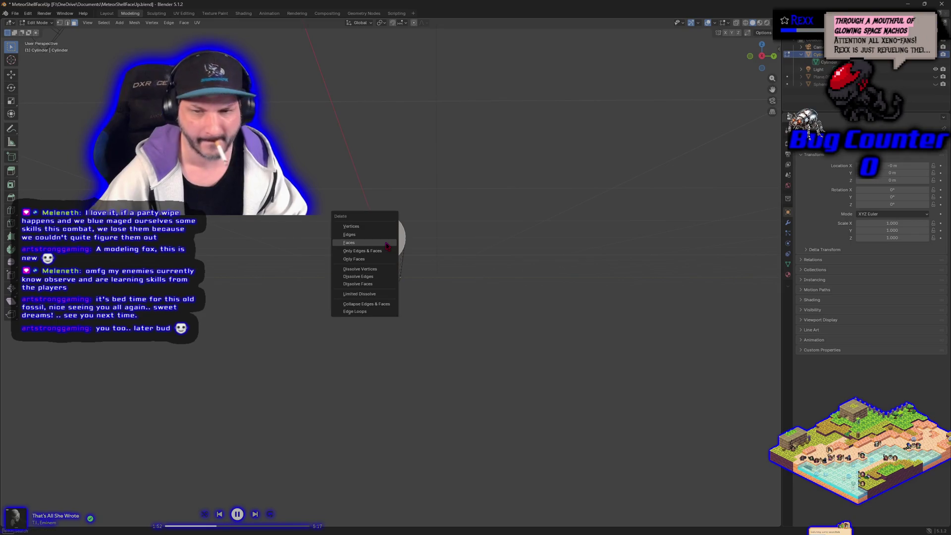
{"action": "left_click", "coordinate": [384, 244]}
- Select the entire open tube mesh and frame the view on it
{"action": "left_click_drag", "start_coordinate": [349, 275], "coordinate": [386, 284]}
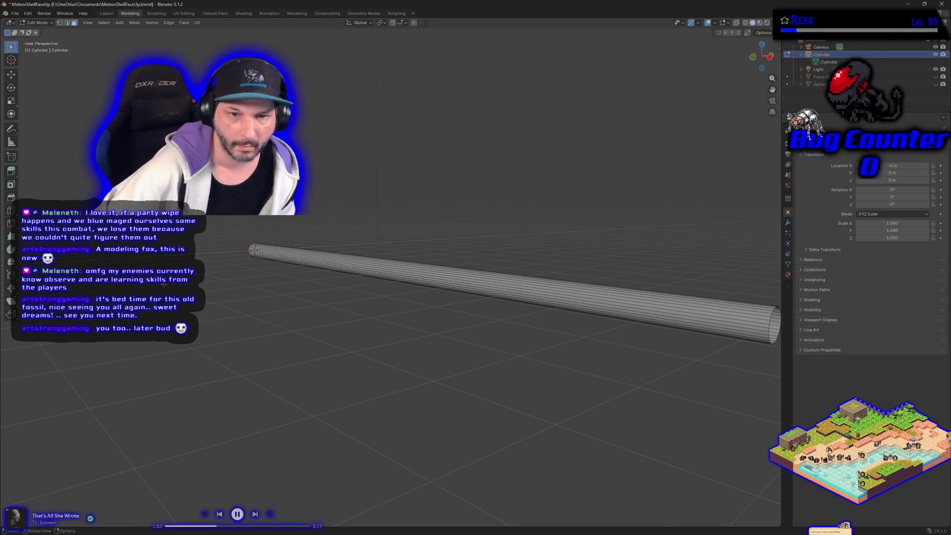
{"action": "left_click_drag", "start_coordinate": [208, 298], "coordinate": [186, 306]}
{"action": "key", "text": "a"}
{"action": "key", "text": "KP_Decimal"}
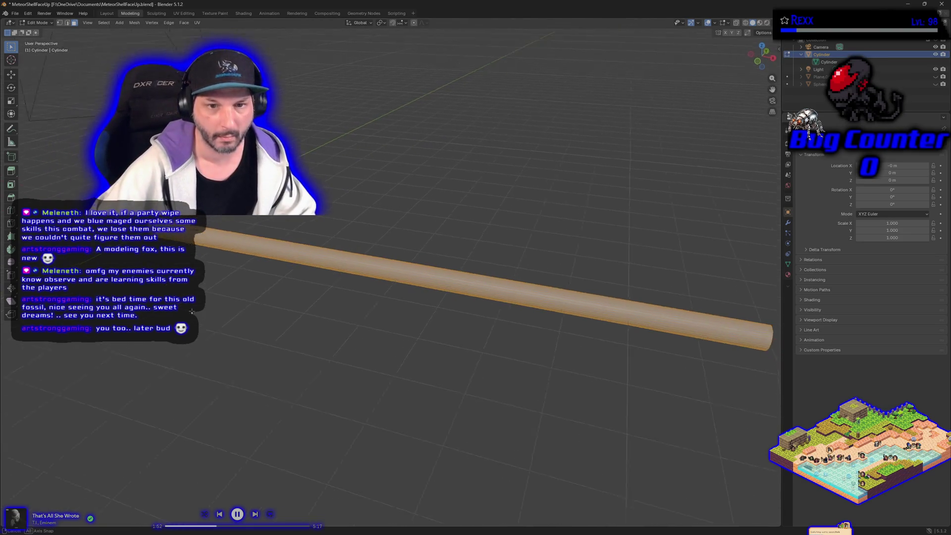
- In UV Editing, select all the tube's UVs, scale them up, then undo the oversized scale
{"action": "left_click", "coordinate": [183, 13]}
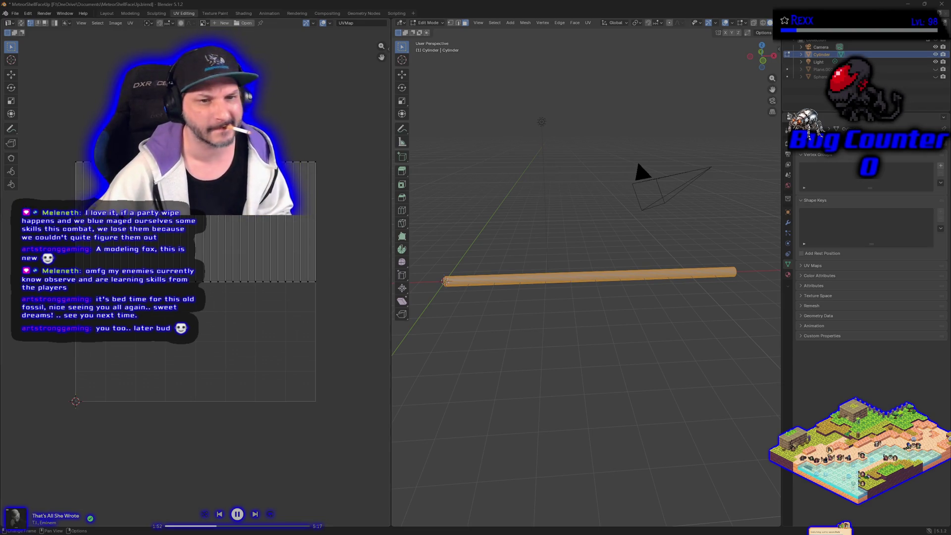
{"action": "mouse_move", "coordinate": [365, 322]}
{"action": "left_mouse_down"}
{"action": "mouse_move", "coordinate": [191, 173]}
{"action": "mouse_move", "coordinate": [65, 135]}
{"action": "left_mouse_up"}
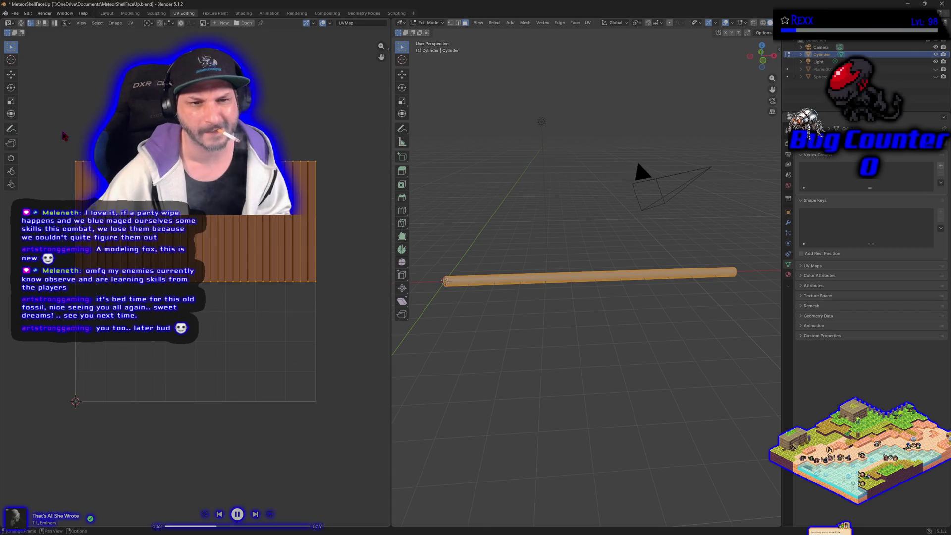
{"action": "key", "text": "s"}
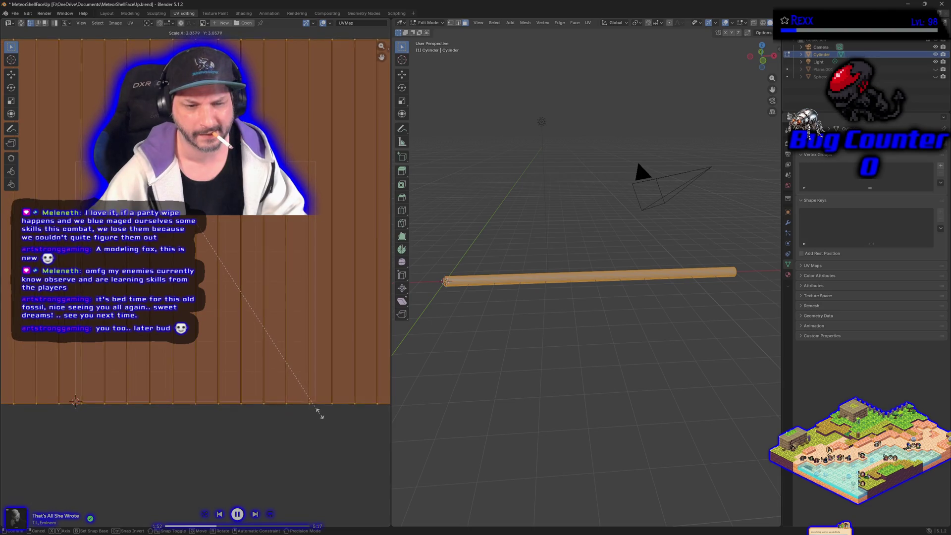
{"action": "left_click", "coordinate": [315, 410]}
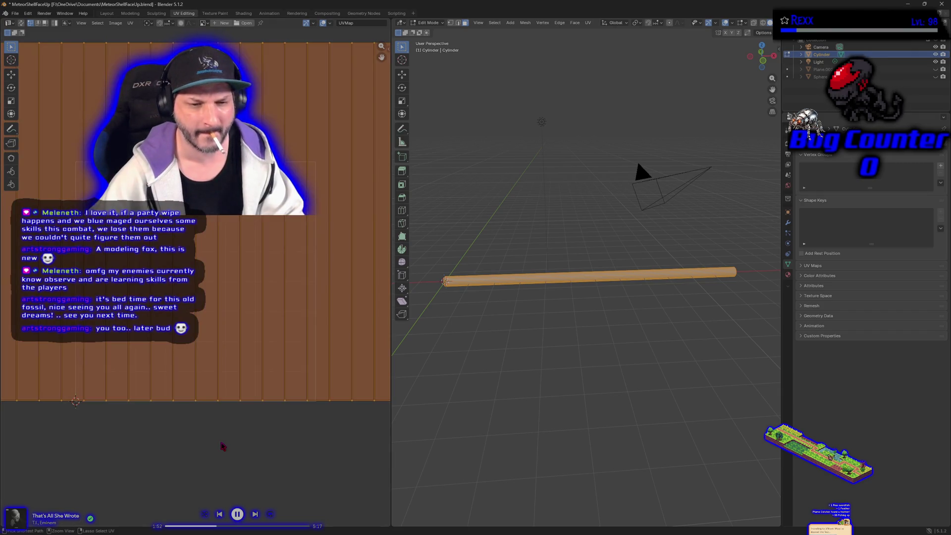
{"action": "key", "text": "ctrl+z"}
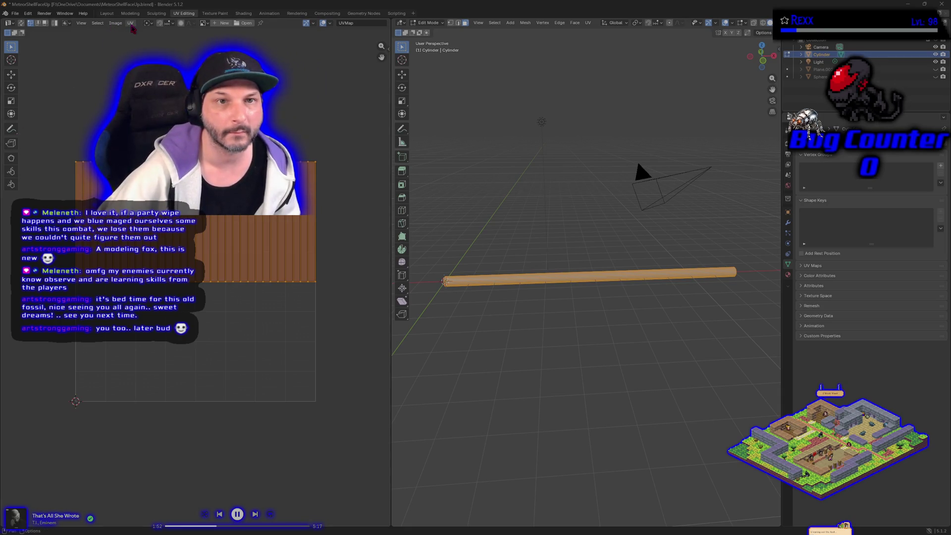
- Rescale the UV strip to a smaller size over the wood texture and deselect
{"action": "left_click", "coordinate": [130, 23]}
{"action": "key", "text": "Escape"}
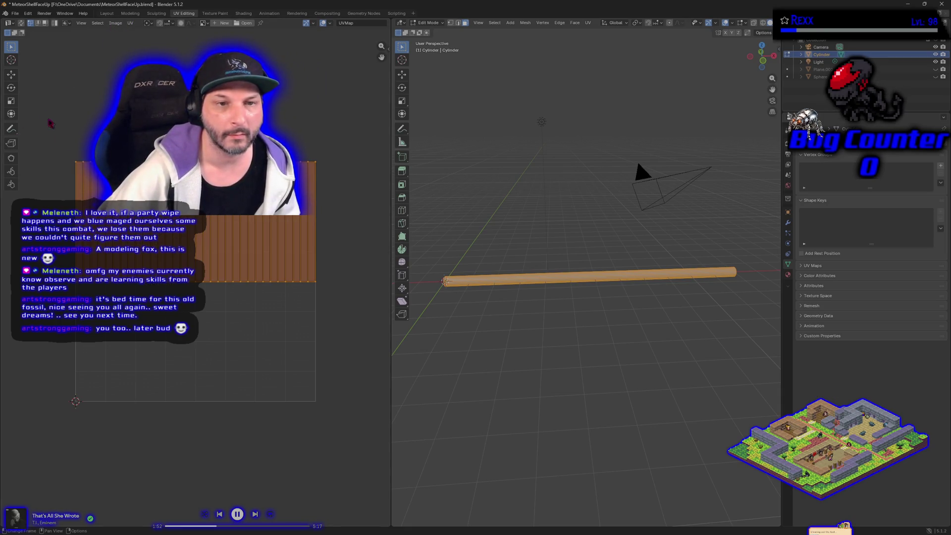
{"action": "key", "text": "s"}
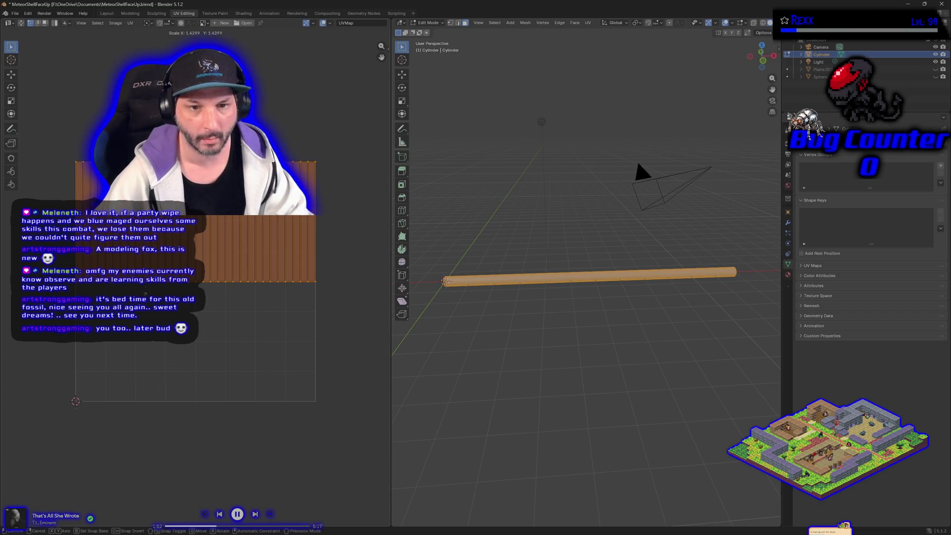
{"action": "mouse_move", "coordinate": [207, 295]}
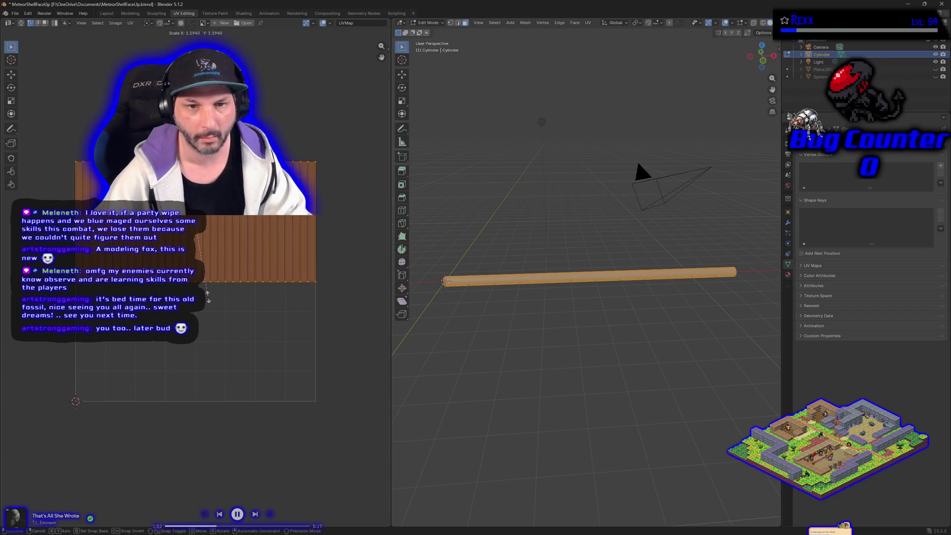
{"action": "left_click", "coordinate": [208, 299]}
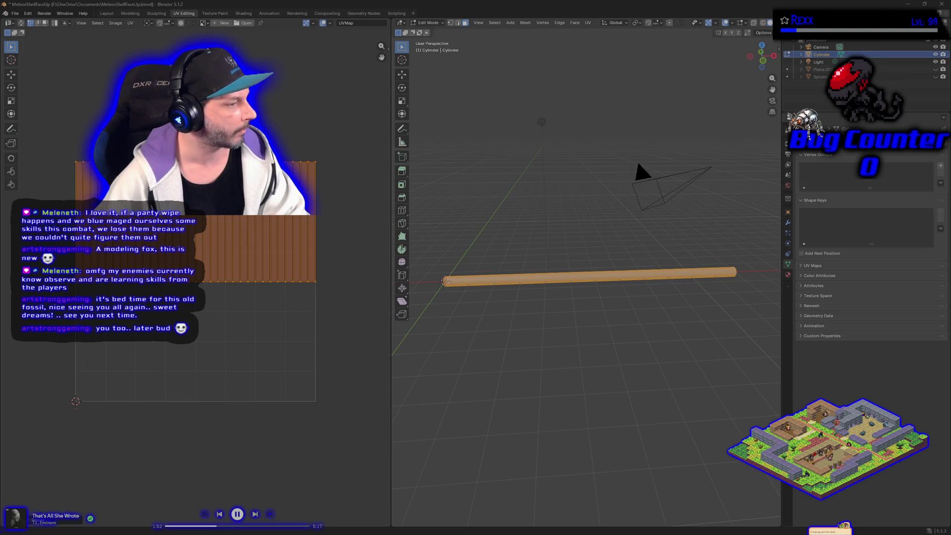
{"action": "key", "text": "alt+a"}
{"action": "key", "text": "a"}
{"action": "key", "text": "alt+a"}
- Box-select the tube's UV island and drag it down over the wood image with the Move tool
{"action": "left_click_drag", "start_coordinate": [58, 130], "coordinate": [325, 299]}
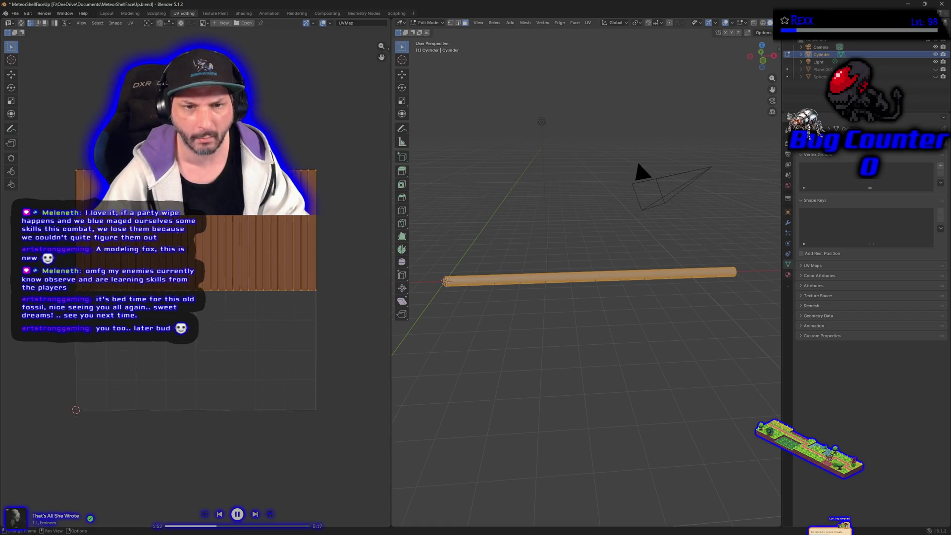
{"action": "right_click", "coordinate": [149, 245]}
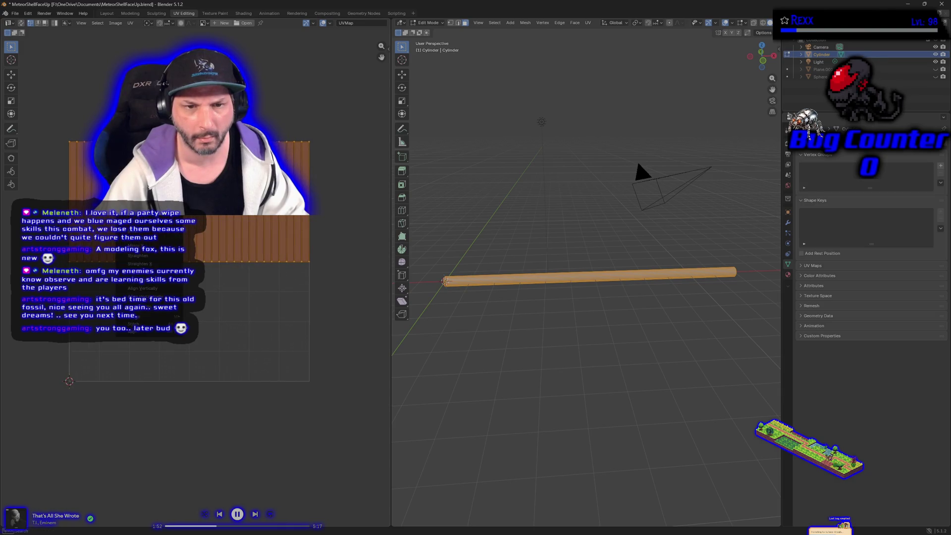
{"action": "key", "text": "Escape"}
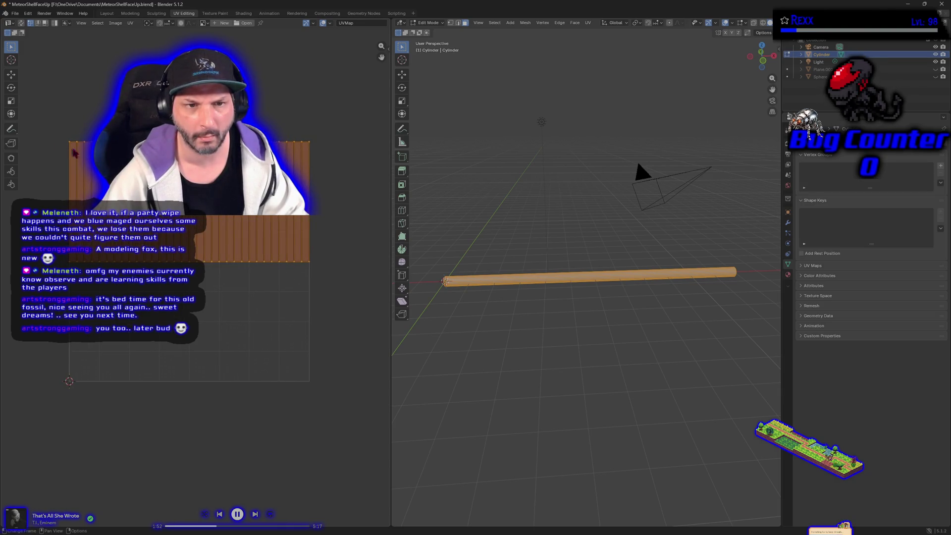
{"action": "right_click", "coordinate": [132, 278]}
{"action": "key", "text": "Escape"}
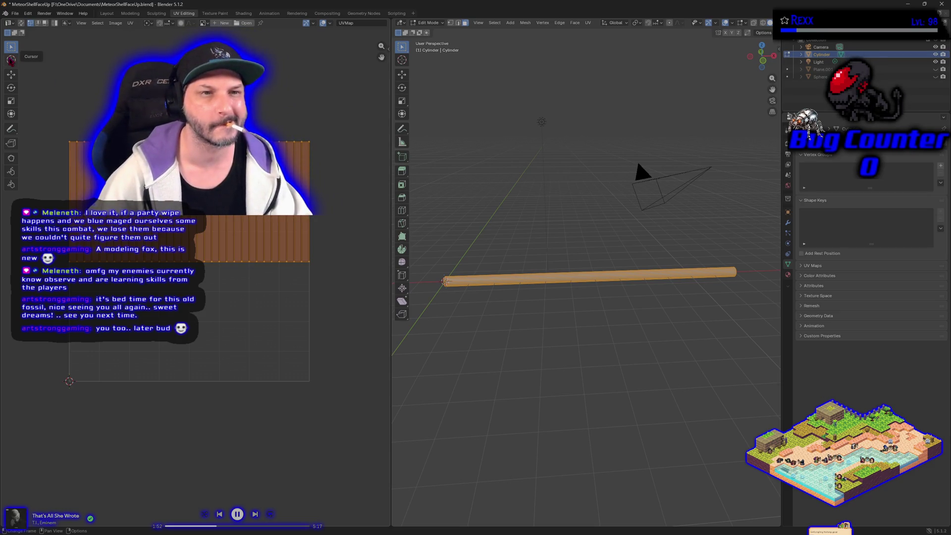
{"action": "left_click", "coordinate": [11, 74]}
{"action": "left_click_drag", "start_coordinate": [191, 199], "coordinate": [189, 261]}
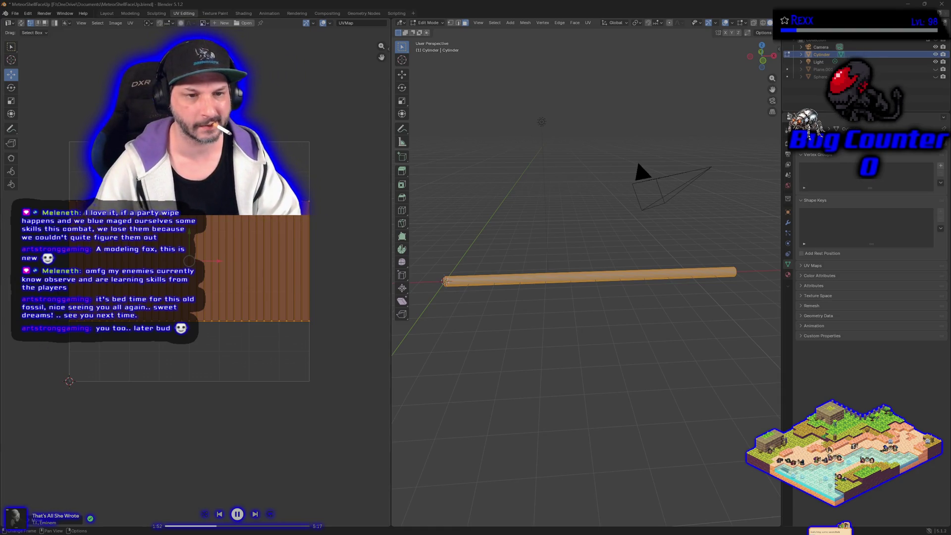
{"action": "key", "text": "alt+a"}
- Select the whole UV island and shift it slightly downward, leaving rotation unchanged
{"action": "left_click_drag", "start_coordinate": [44, 175], "coordinate": [328, 349]}
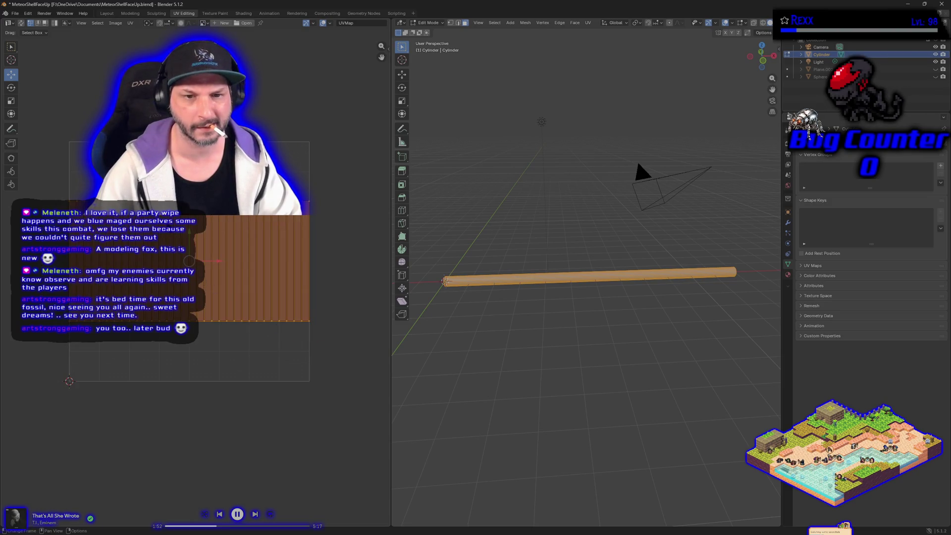
{"action": "key", "text": "g"}
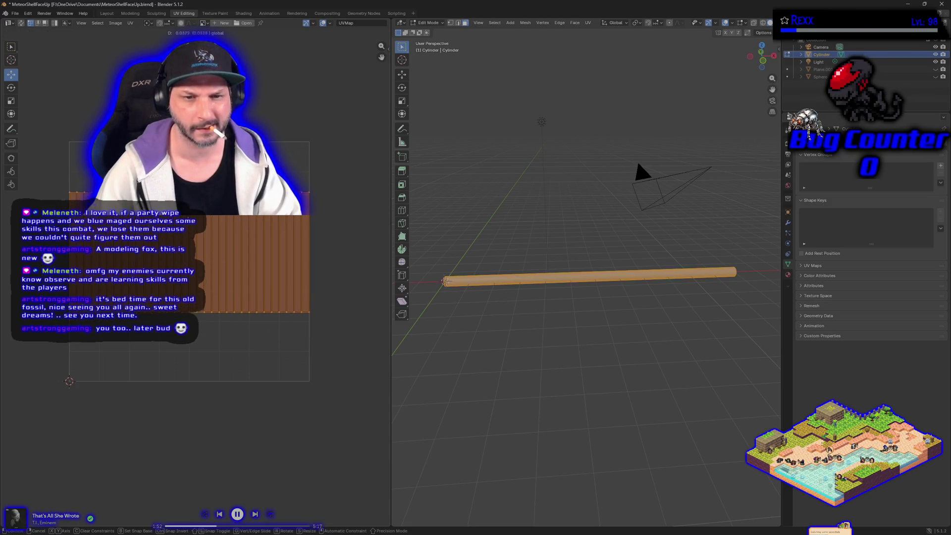
{"action": "left_click", "coordinate": [188, 229]}
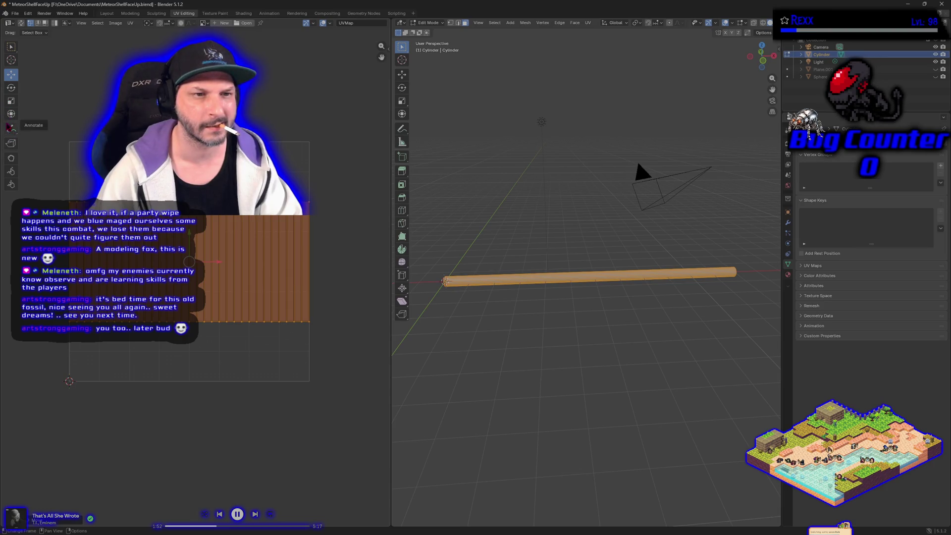
{"action": "left_click", "coordinate": [11, 114]}
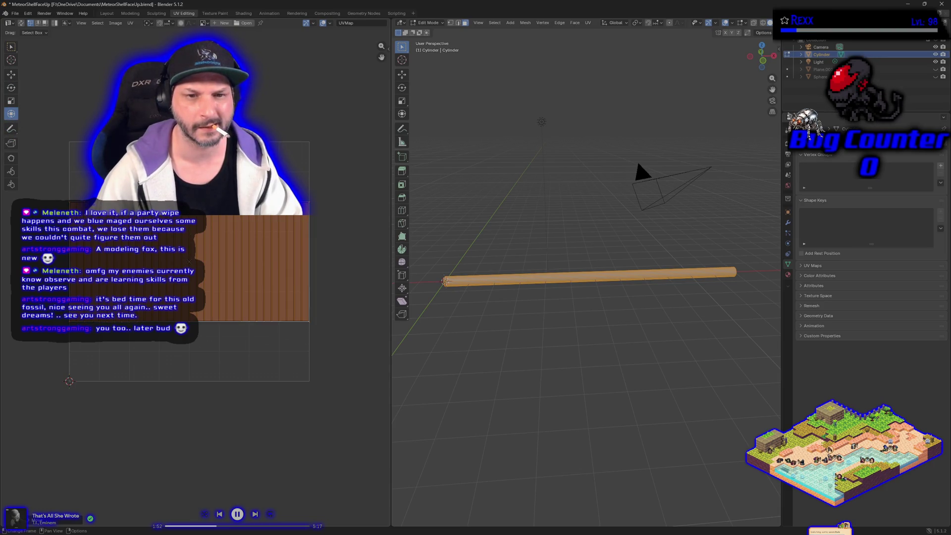
{"action": "key", "text": "r"}
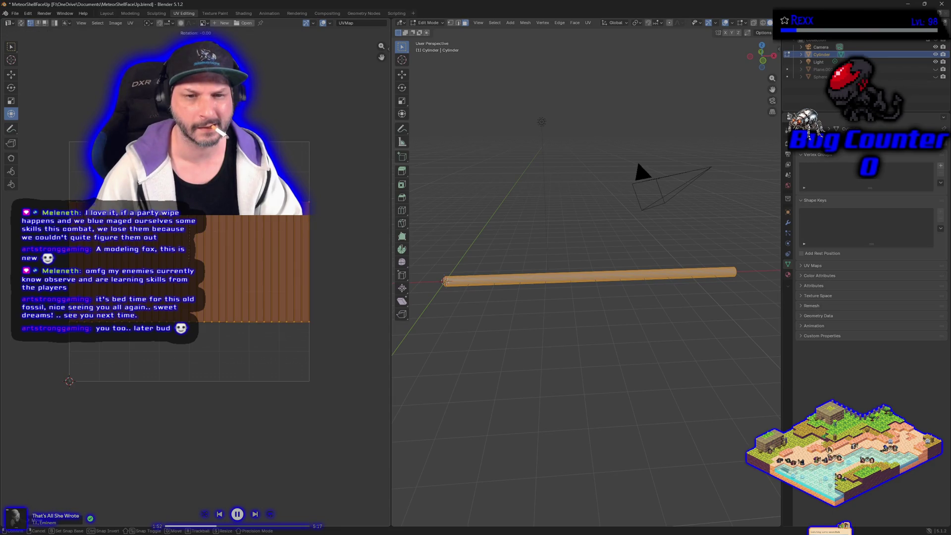
{"action": "key", "text": "Escape"}
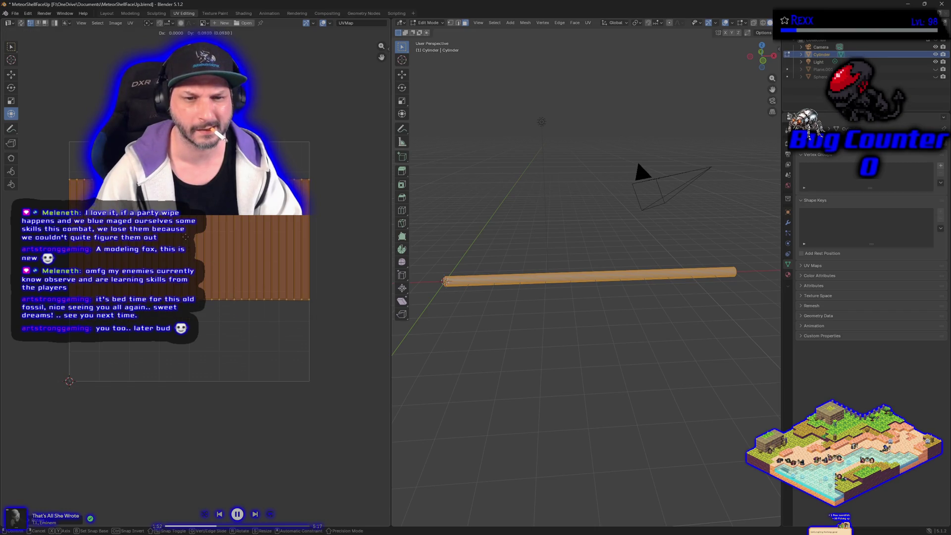
{"action": "key", "text": "g"}
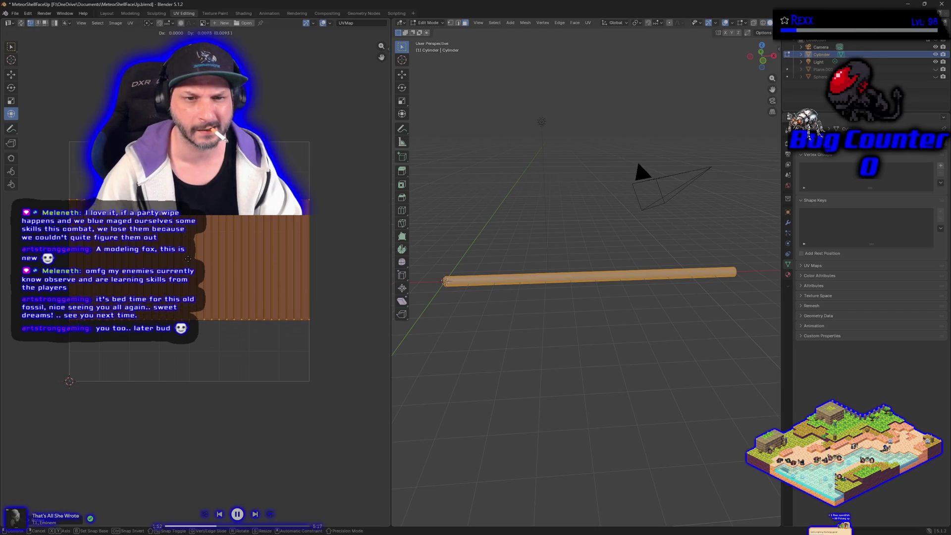
{"action": "key", "text": "Escape"}
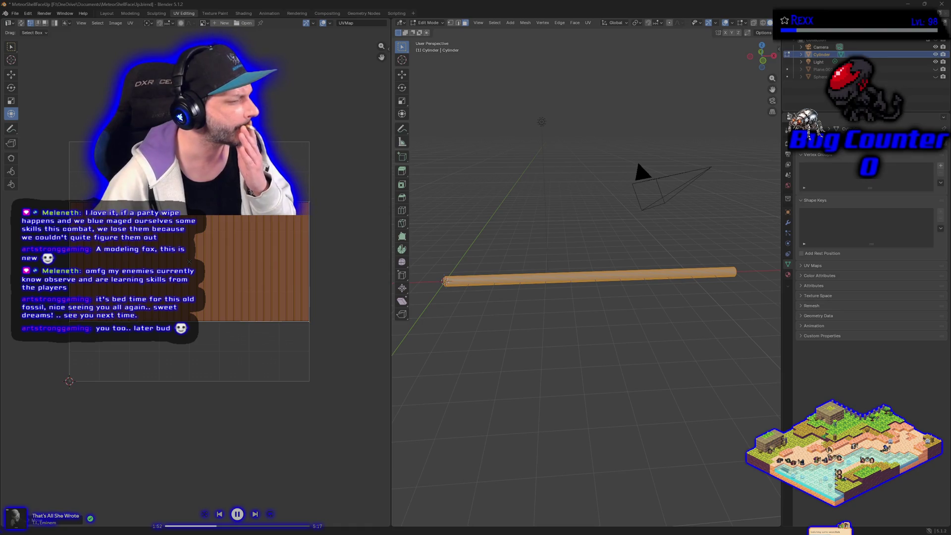
{"action": "key", "text": "alt+a"}
{"action": "left_click_drag", "start_coordinate": [322, 360], "coordinate": [59, 147]}
{"action": "left_click", "coordinate": [12, 47]}
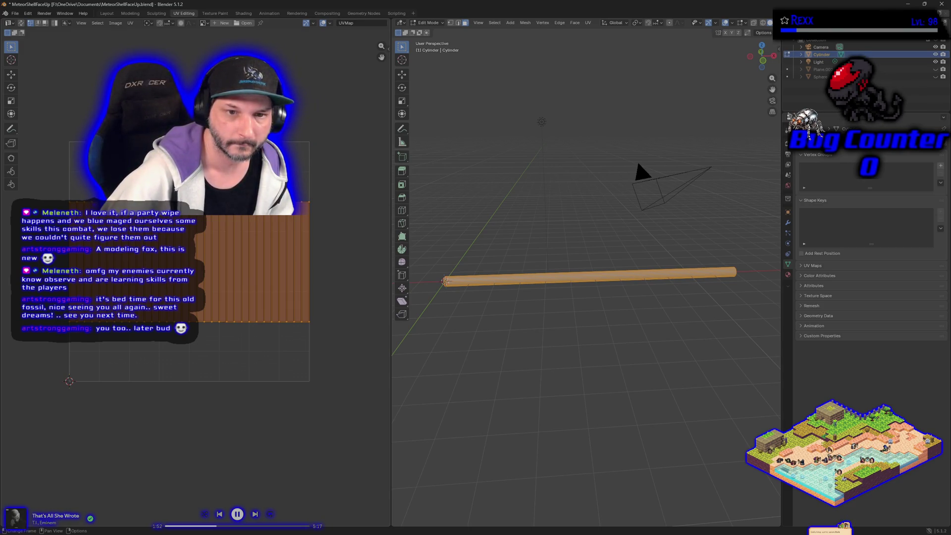
{"action": "key", "text": "alt+a"}
{"action": "left_click_drag", "start_coordinate": [52, 185], "coordinate": [302, 361]}
{"action": "right_click", "coordinate": [209, 244]}
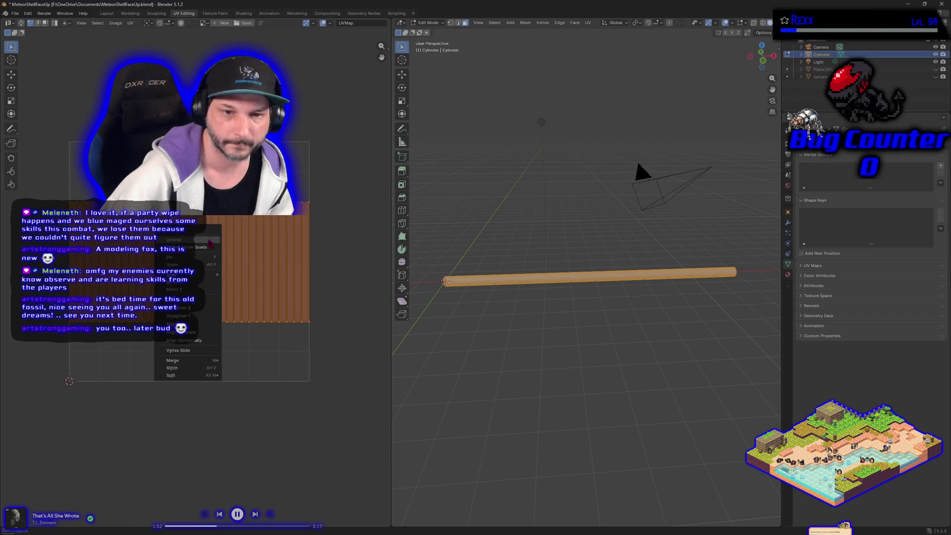
{"action": "mouse_move", "coordinate": [184, 376]}
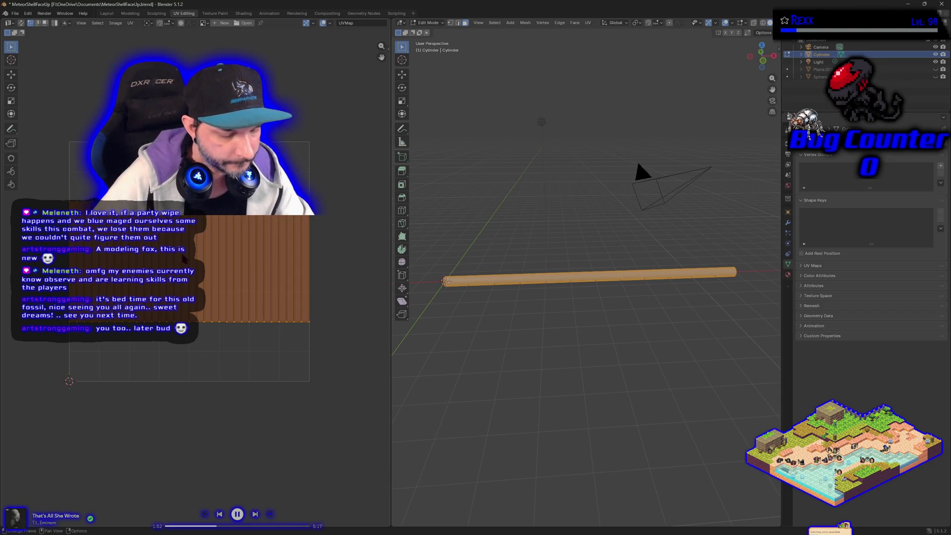
{"action": "key", "text": "s"}
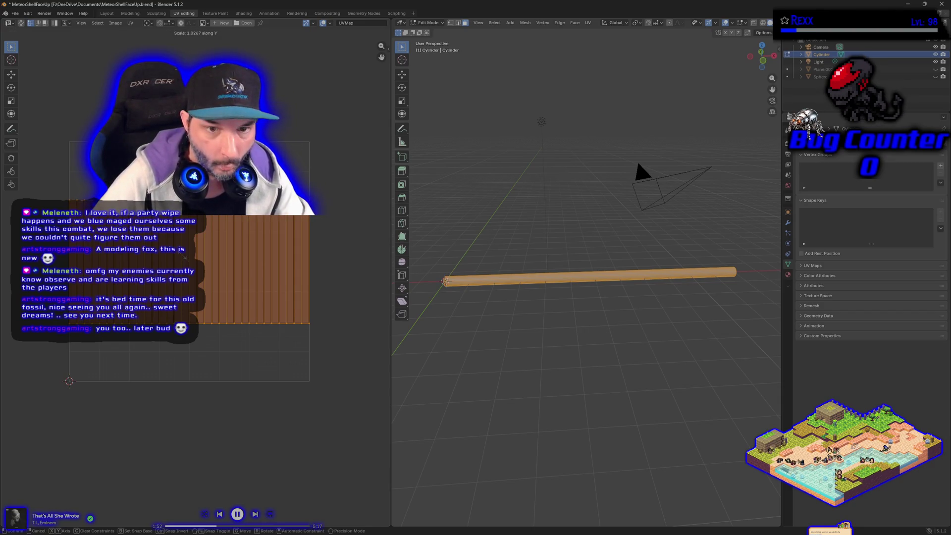
- Scale the UV strip about 2.85 along Y so it spans the wood texture square
{"action": "key", "text": "y"}
{"action": "left_click", "coordinate": [180, 241]}
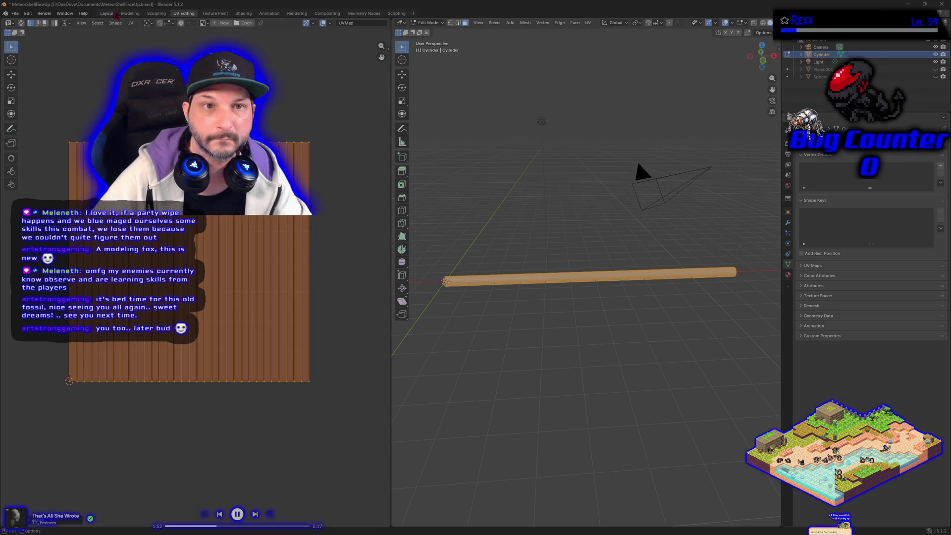
- Return to the Modeling workspace and bring up the Face Context Menu over the cylinder
{"action": "left_click", "coordinate": [130, 14]}
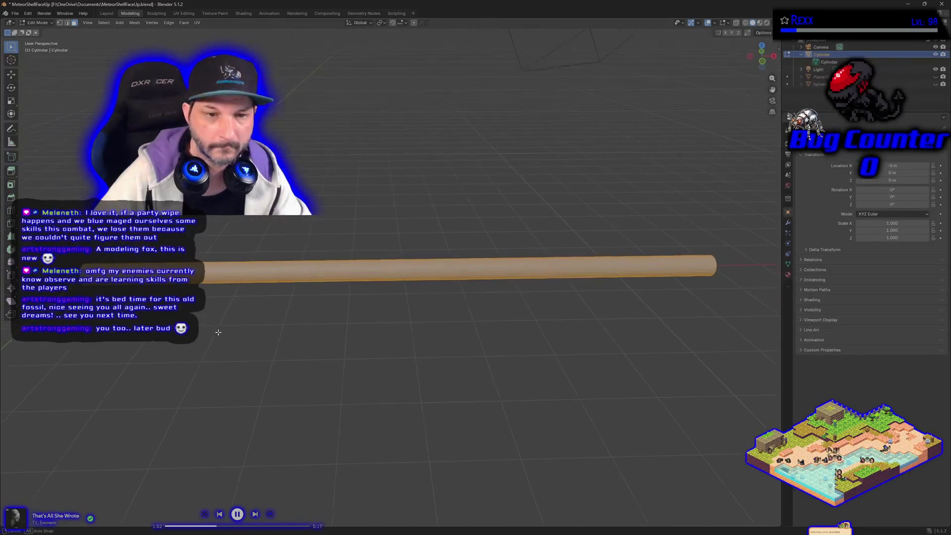
{"action": "left_click_drag", "start_coordinate": [218, 333], "coordinate": [224, 329]}
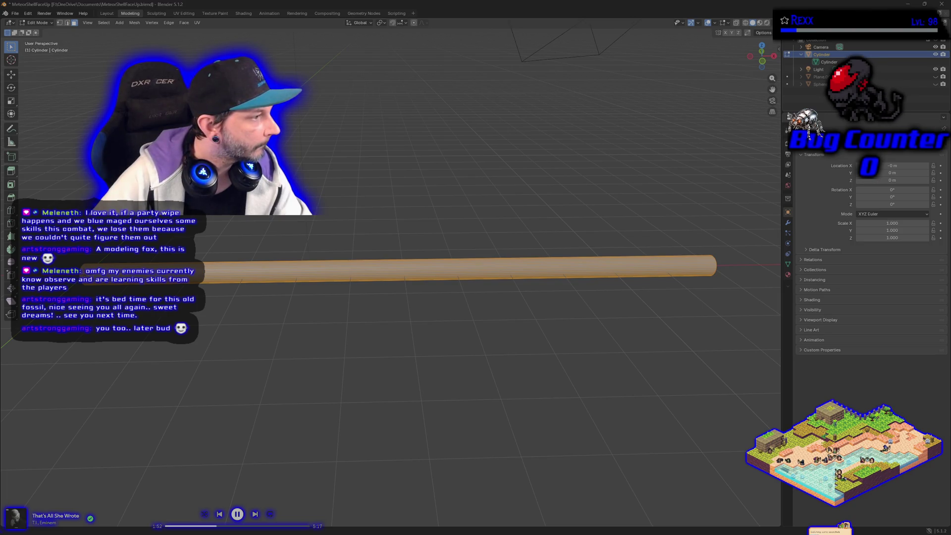
{"action": "right_click", "coordinate": [130, 276]}
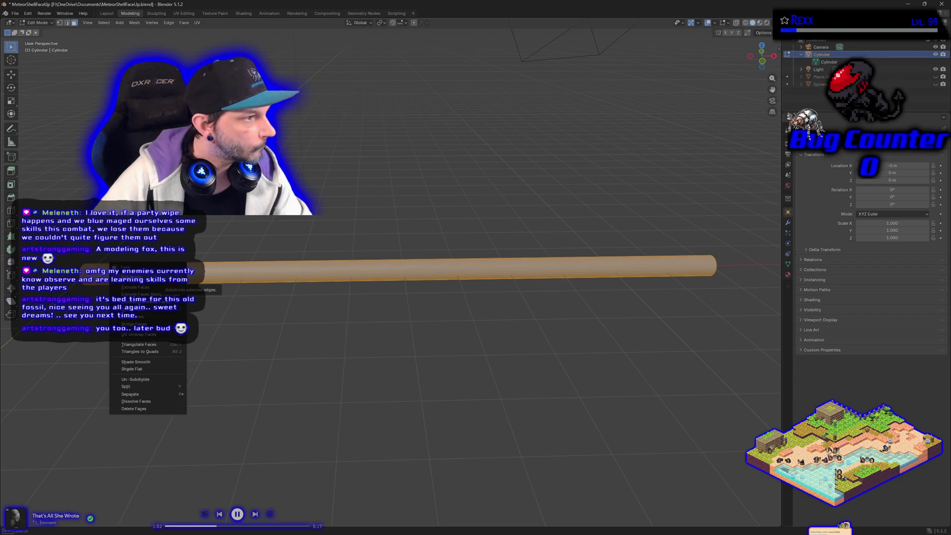
{"action": "right_click", "coordinate": [263, 277]}
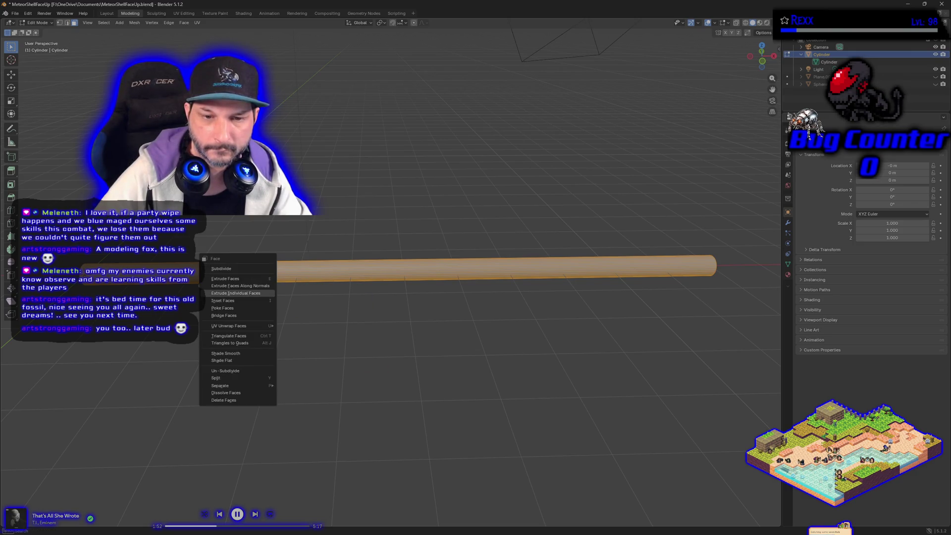
{"action": "key", "text": "alt+a"}
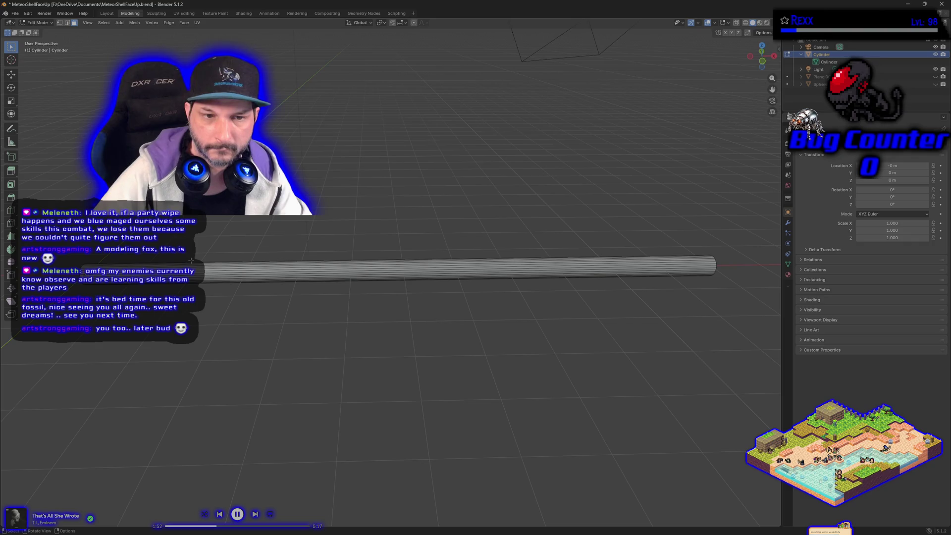
{"action": "right_click", "coordinate": [191, 261]}
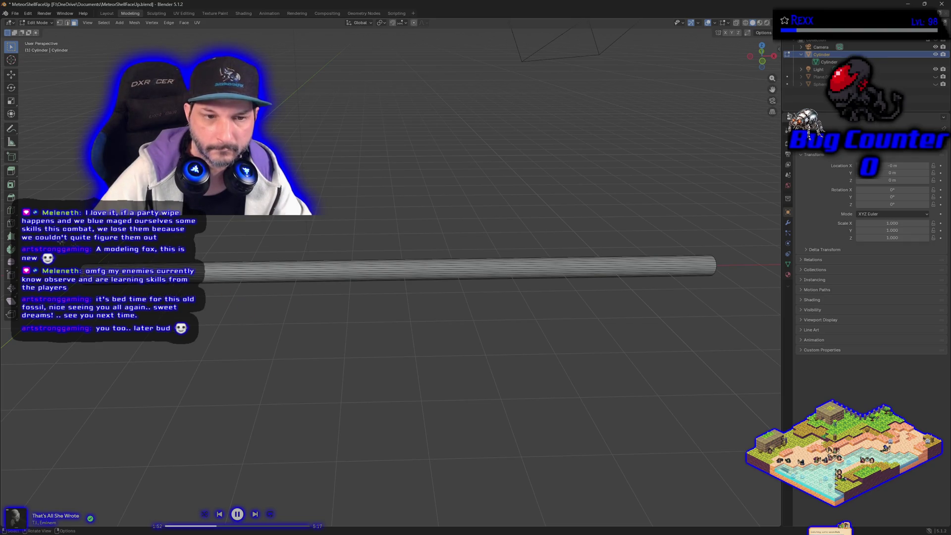
{"action": "key", "text": "a"}
{"action": "right_click", "coordinate": [601, 270]}
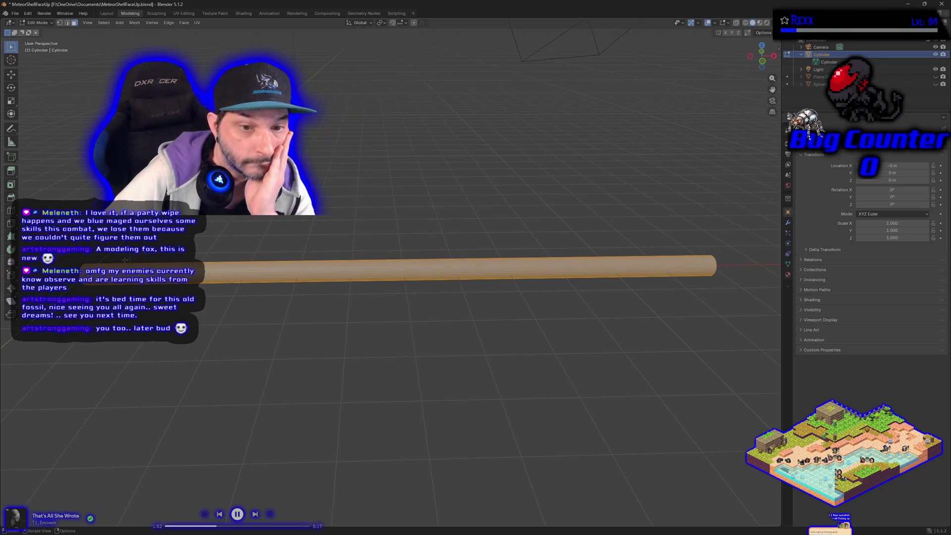
{"action": "right_click", "coordinate": [86, 271]}
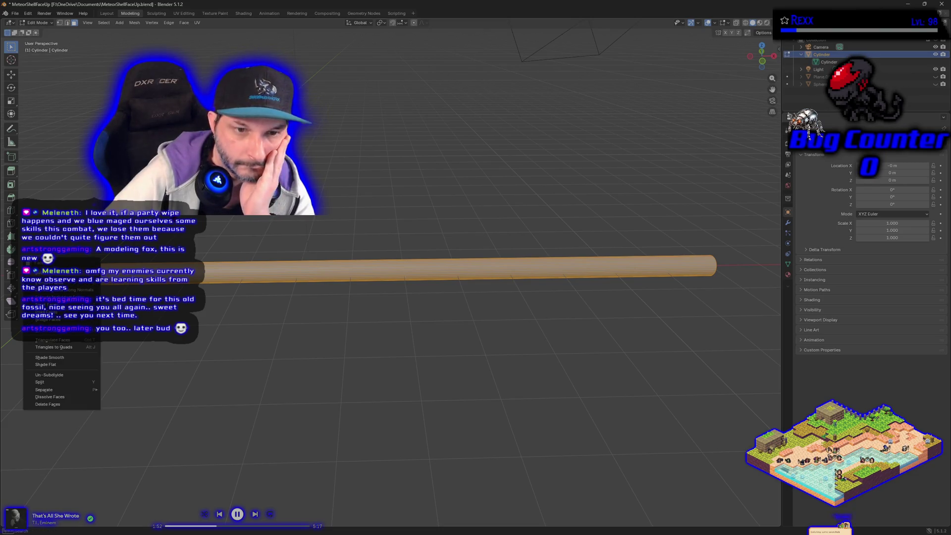
{"action": "key", "text": "Escape"}
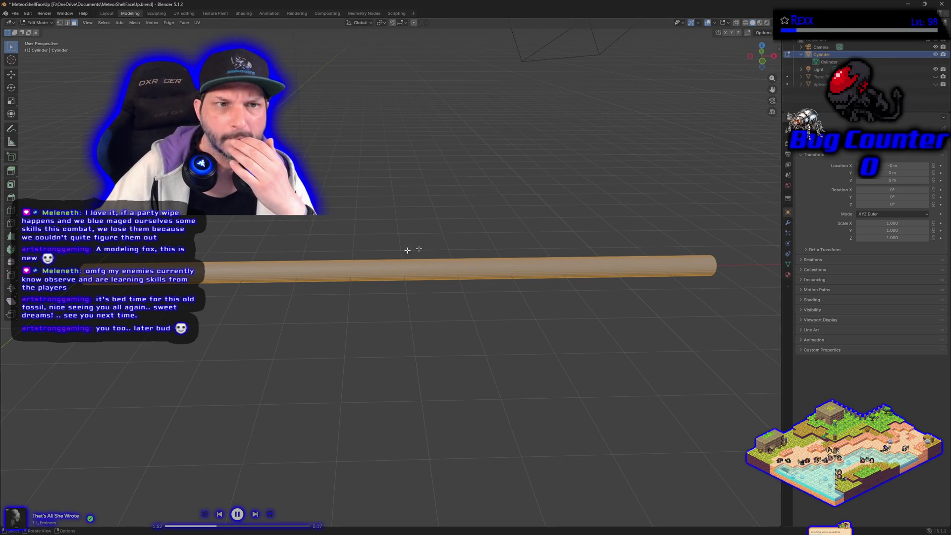
{"action": "right_click", "coordinate": [289, 279]}
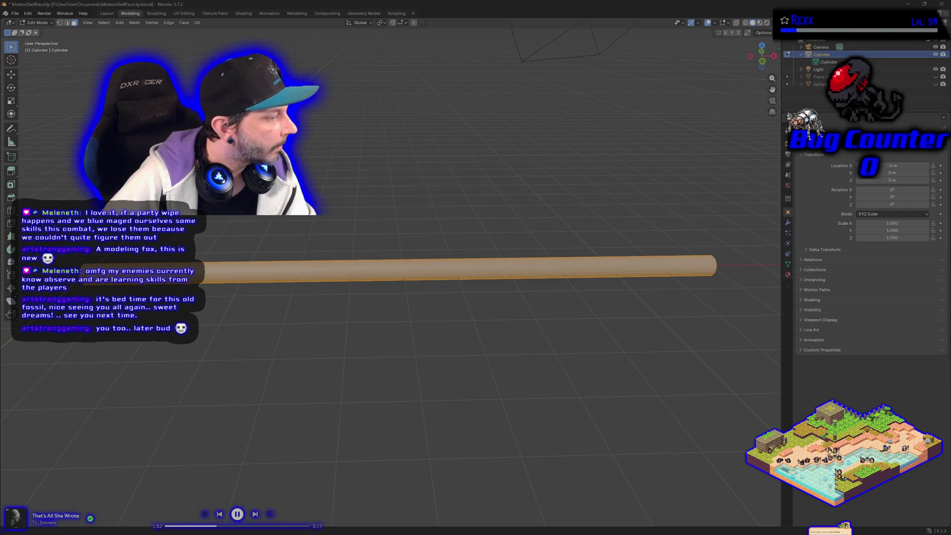
{"action": "scroll", "coordinate": [261, 342], "scroll_direction": "down", "scroll_amount": 1}
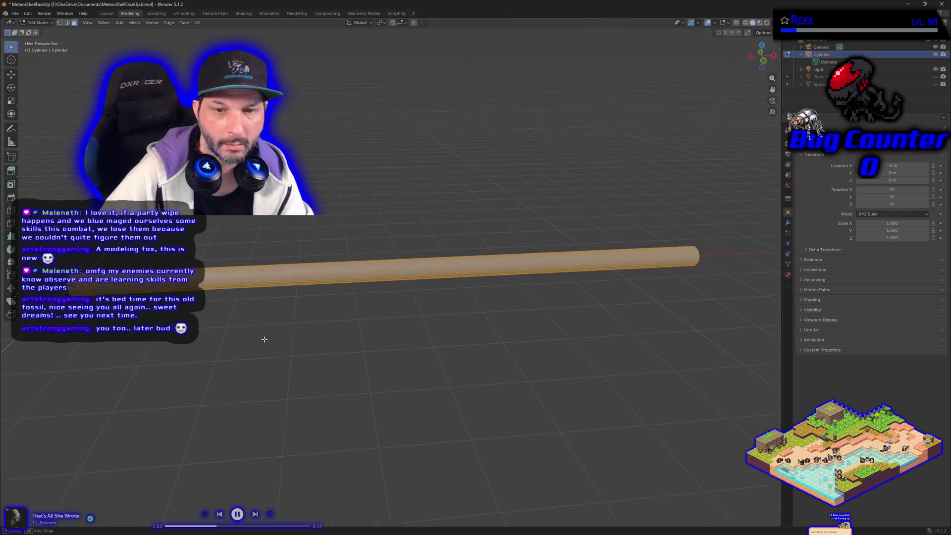
{"action": "key", "text": "Tab"}
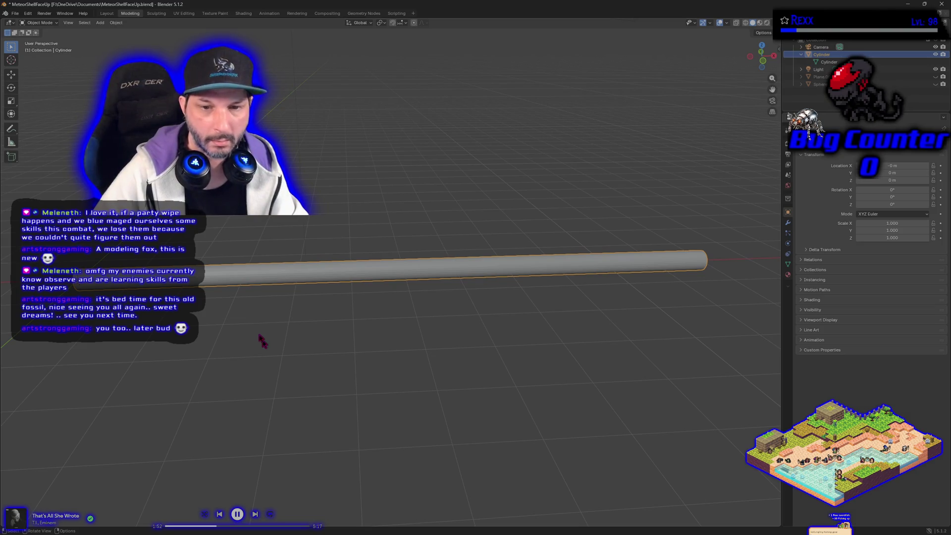
- Glance at the cylinder's object options and Blender's File menu without changes, then switch to Unreal Engine
{"action": "right_click", "coordinate": [234, 272]}
{"action": "mouse_move", "coordinate": [235, 272]}
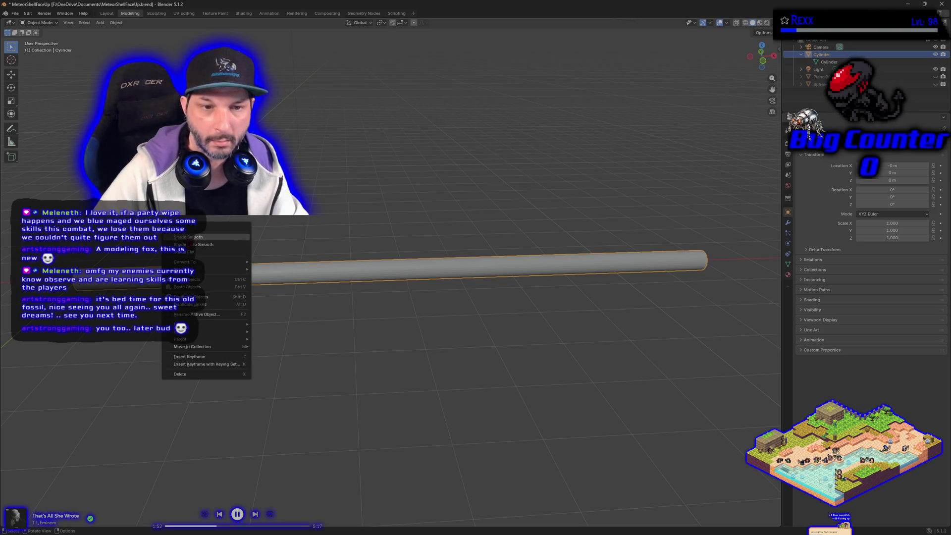
{"action": "left_click", "coordinate": [189, 244]}
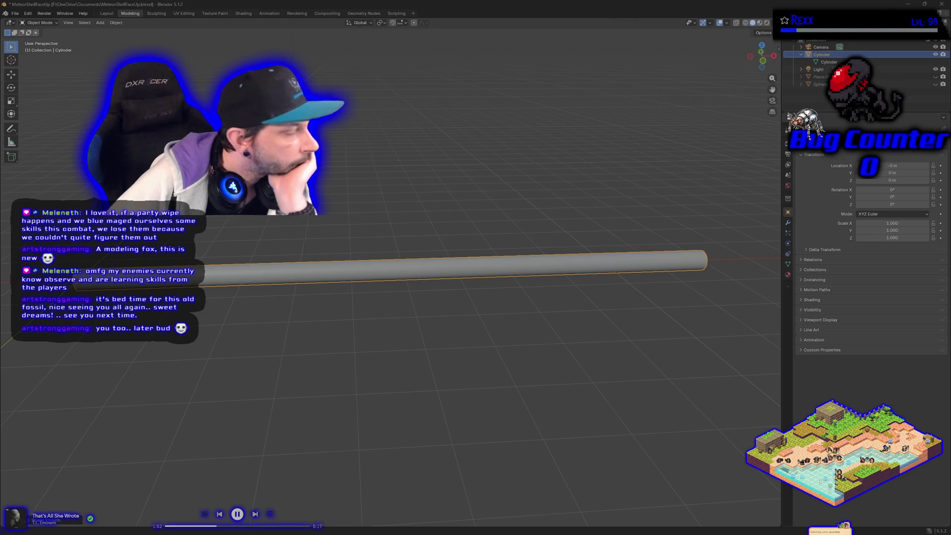
{"action": "left_click", "coordinate": [15, 14]}
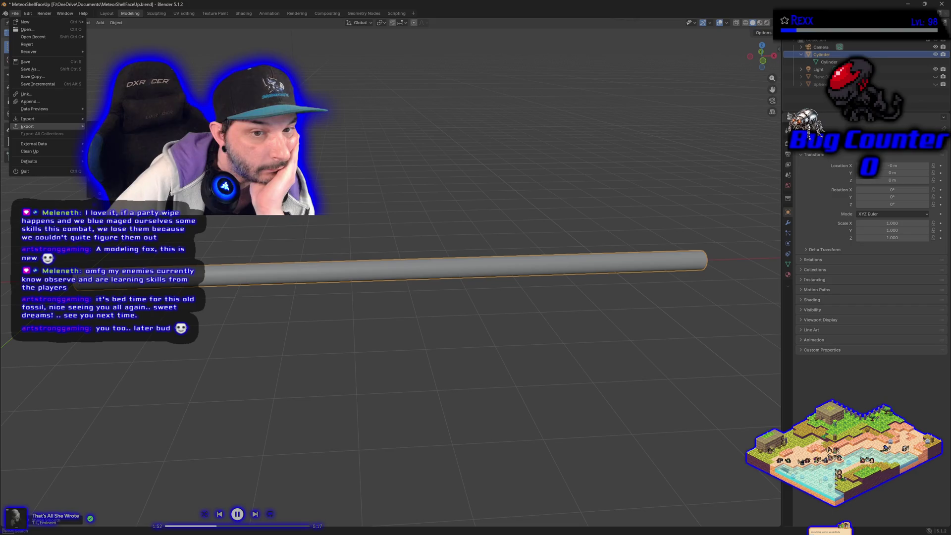
{"action": "key", "text": "Escape"}
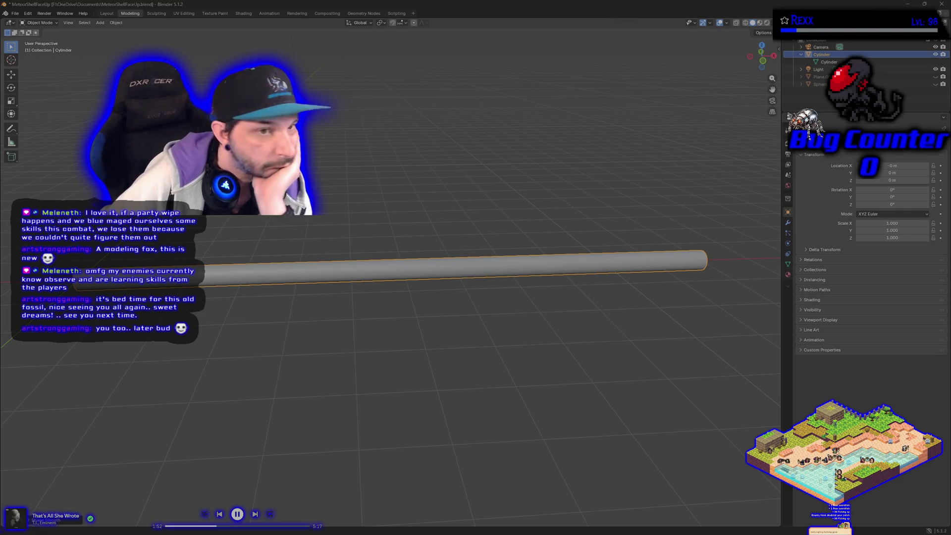
{"action": "key", "text": "alt+Tab"}
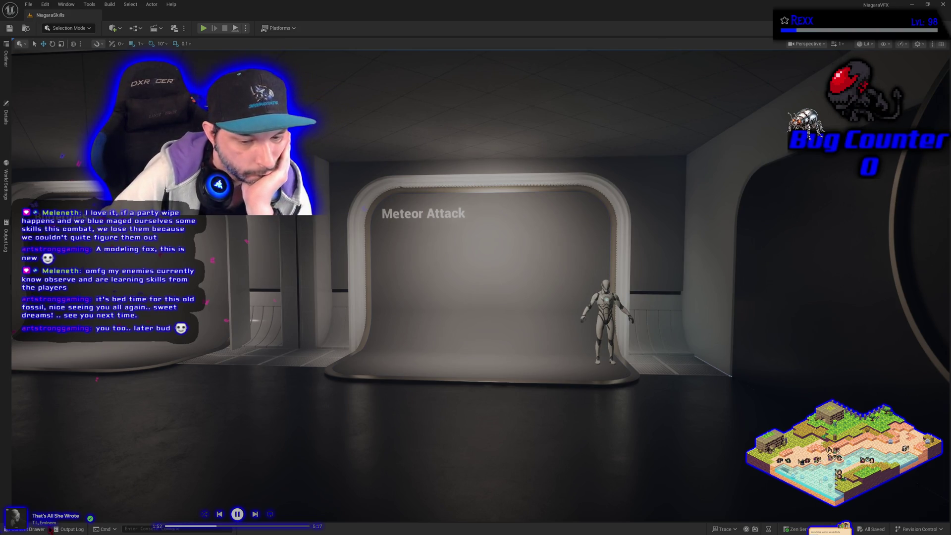
- In the Content Drawer's Meshes folder, start importing SM_LaserTube.fbx
{"action": "key", "text": "ctrl+space"}
{"action": "scroll", "coordinate": [44, 498], "scroll_direction": "up", "scroll_amount": 2}
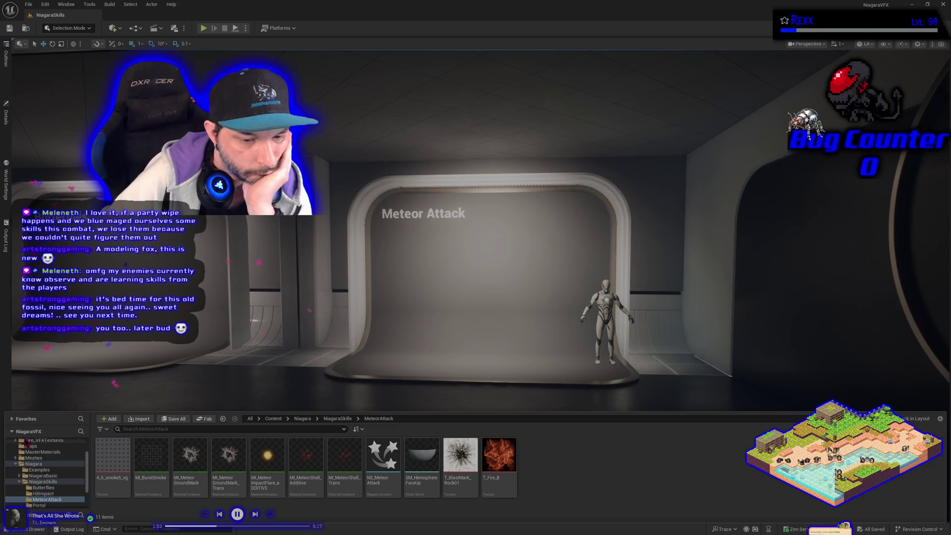
{"action": "left_click", "coordinate": [34, 457]}
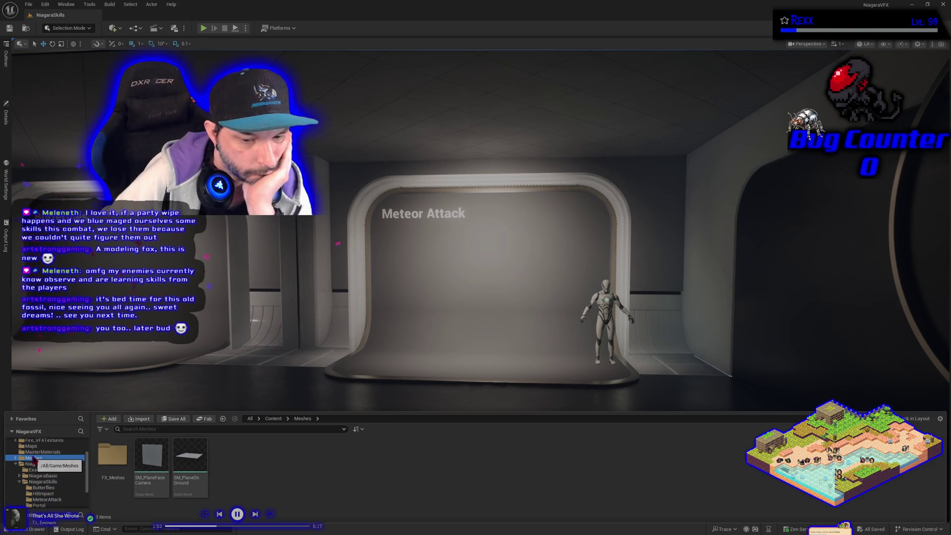
{"action": "left_click", "coordinate": [141, 419]}
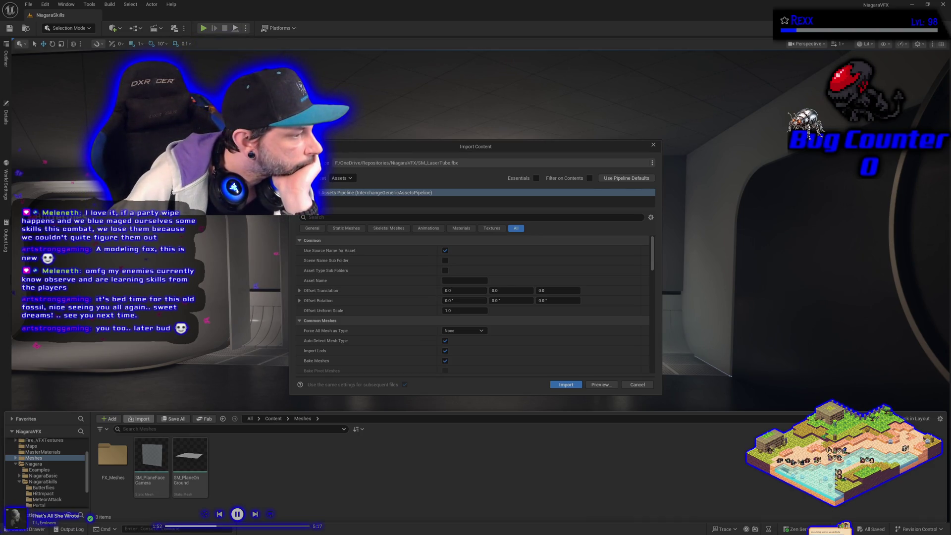
- Import the FBX, delete the extra Plane_001 and Sphere assets, and open Cylinder in its editor
{"action": "left_click", "coordinate": [565, 385]}
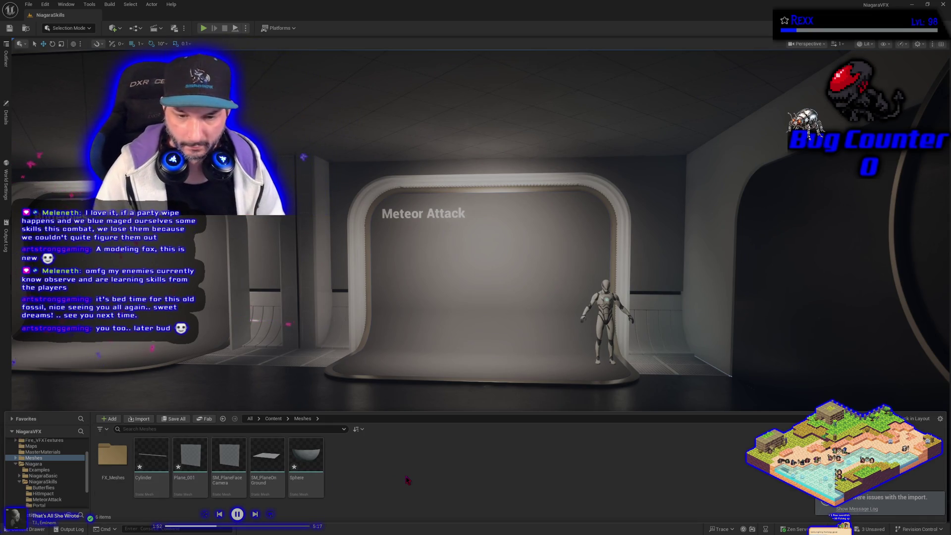
{"action": "left_click", "coordinate": [190, 460]}
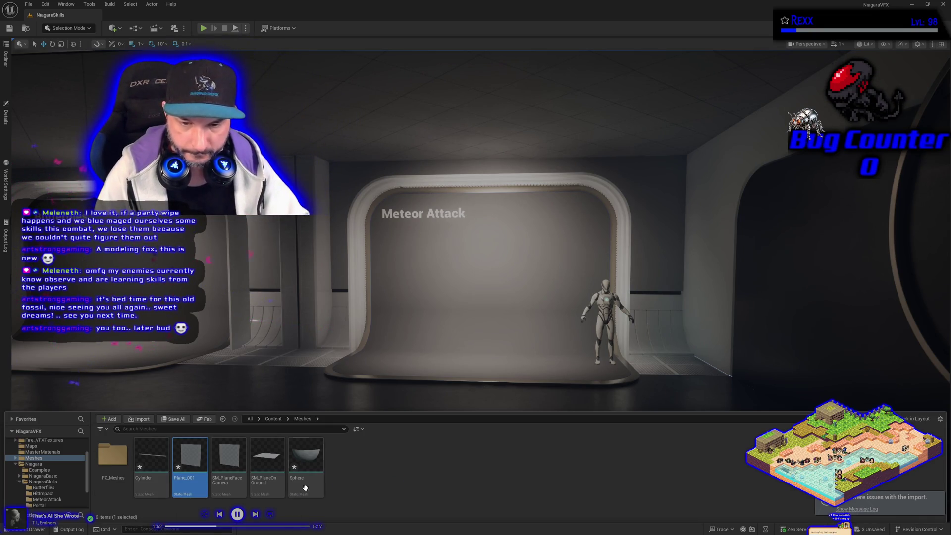
{"action": "left_click", "coordinate": [271, 481], "text": "shift"}
{"action": "left_click", "coordinate": [271, 481], "text": "ctrl"}
{"action": "left_click", "coordinate": [229, 465], "text": "ctrl"}
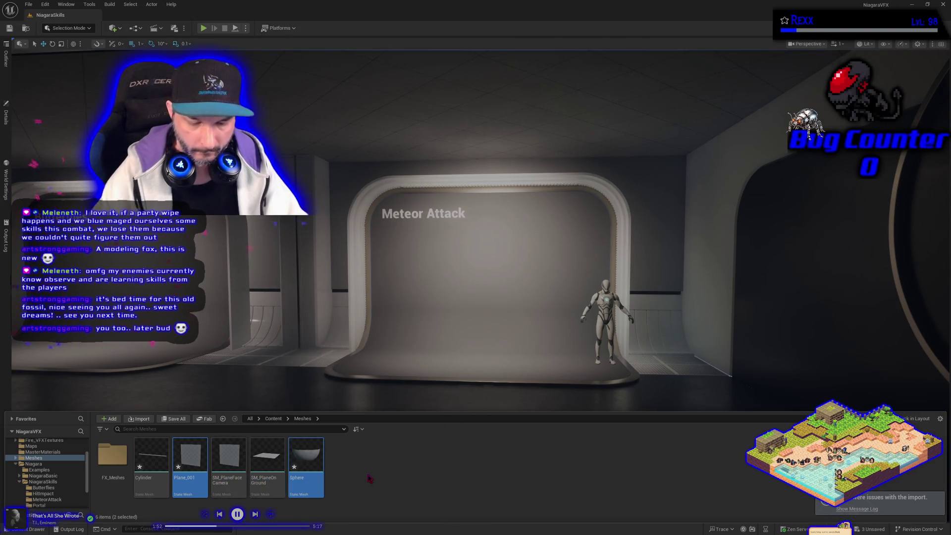
{"action": "key", "text": "Delete"}
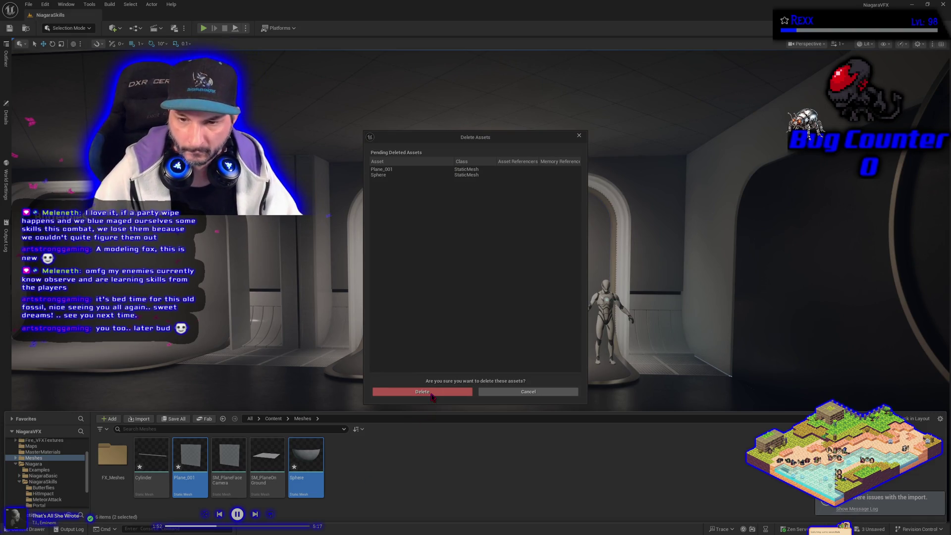
{"action": "left_click", "coordinate": [430, 395]}
{"action": "left_click", "coordinate": [148, 490]}
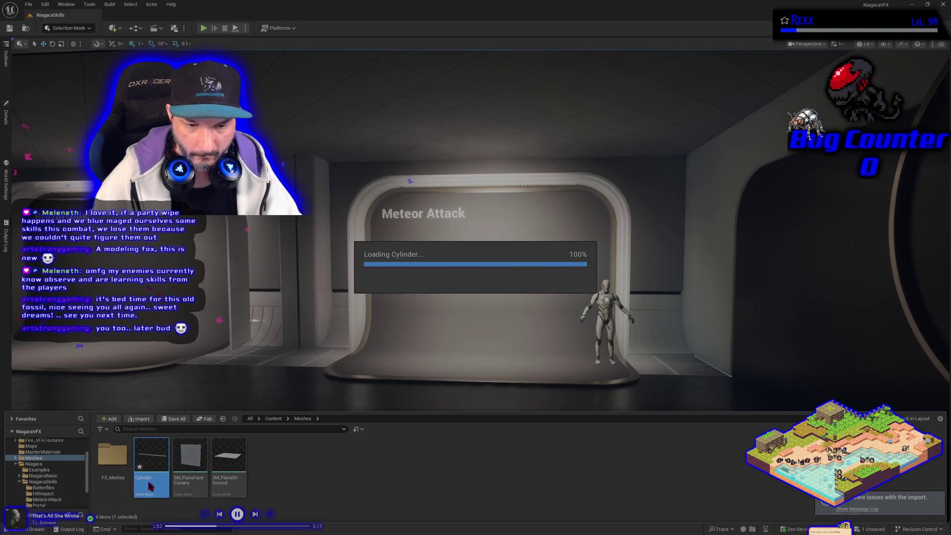
{"action": "double_click", "coordinate": [148, 490]}
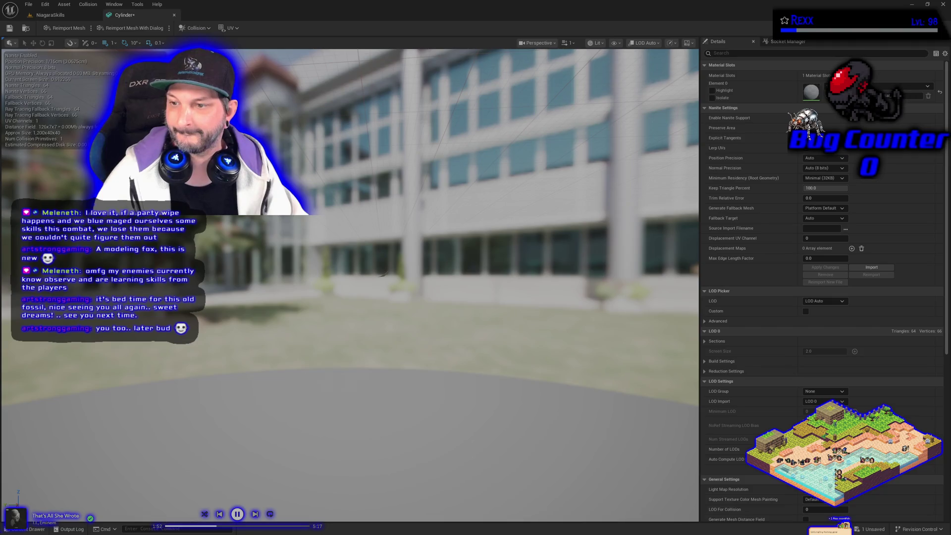
- Orbit the preview so the thin tube lies horizontally, then save the Cylinder mesh
{"action": "scroll", "coordinate": [298, 248], "scroll_direction": "down", "scroll_amount": 3}
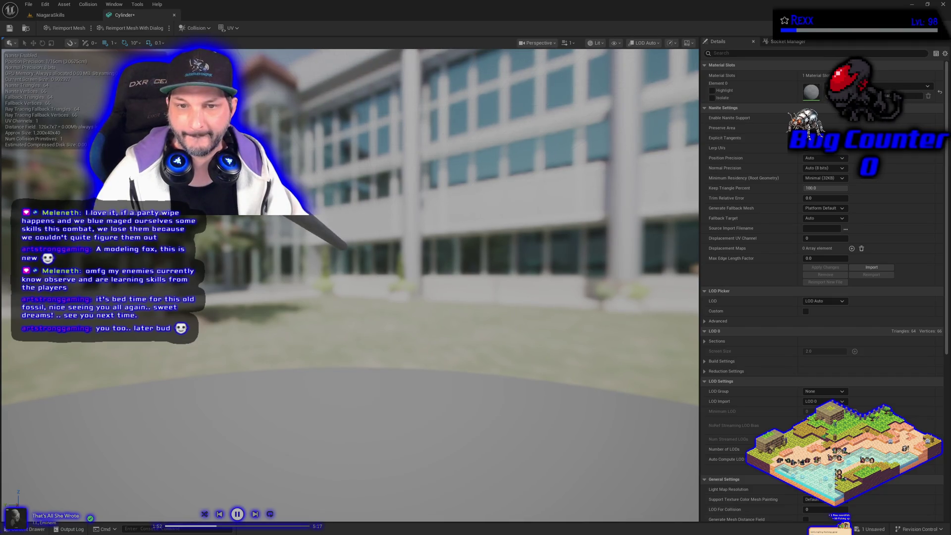
{"action": "left_click_drag", "start_coordinate": [247, 241], "coordinate": [288, 223]}
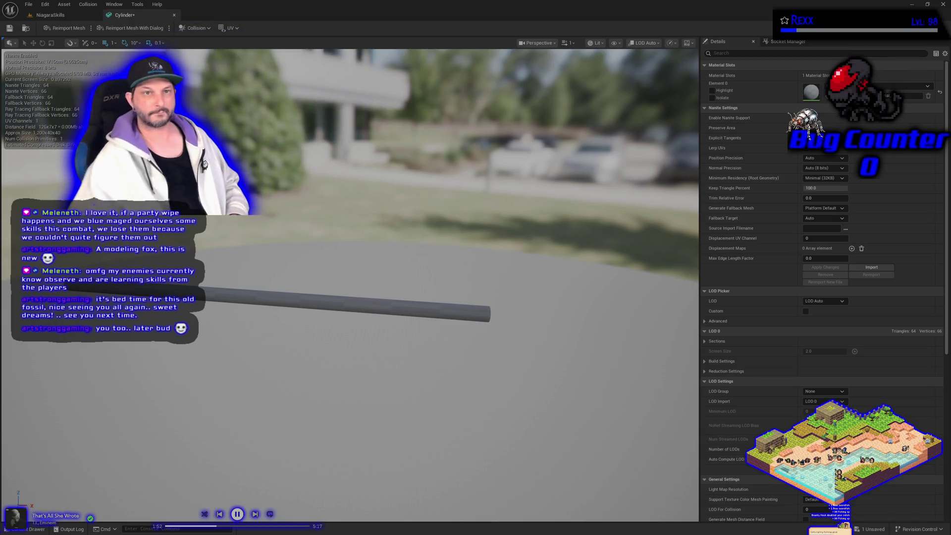
{"action": "left_click", "coordinate": [9, 28]}
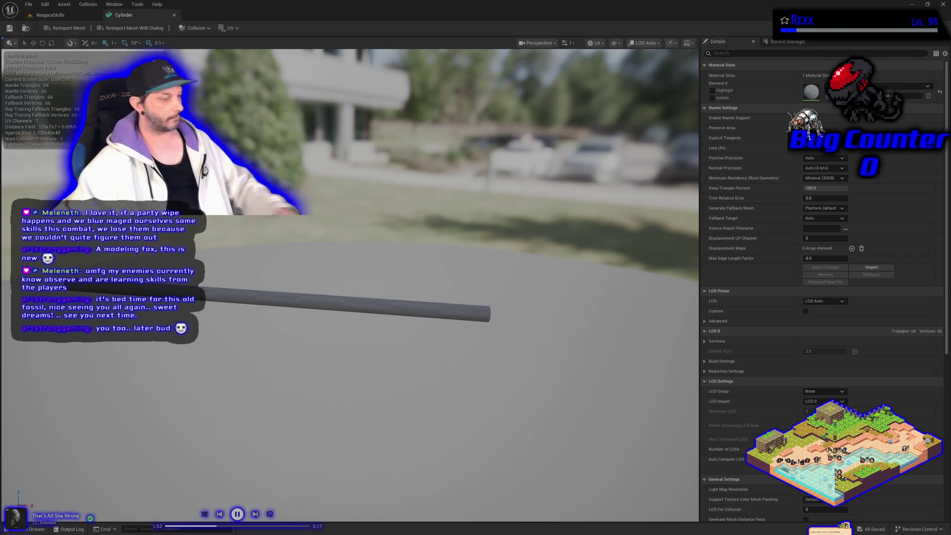